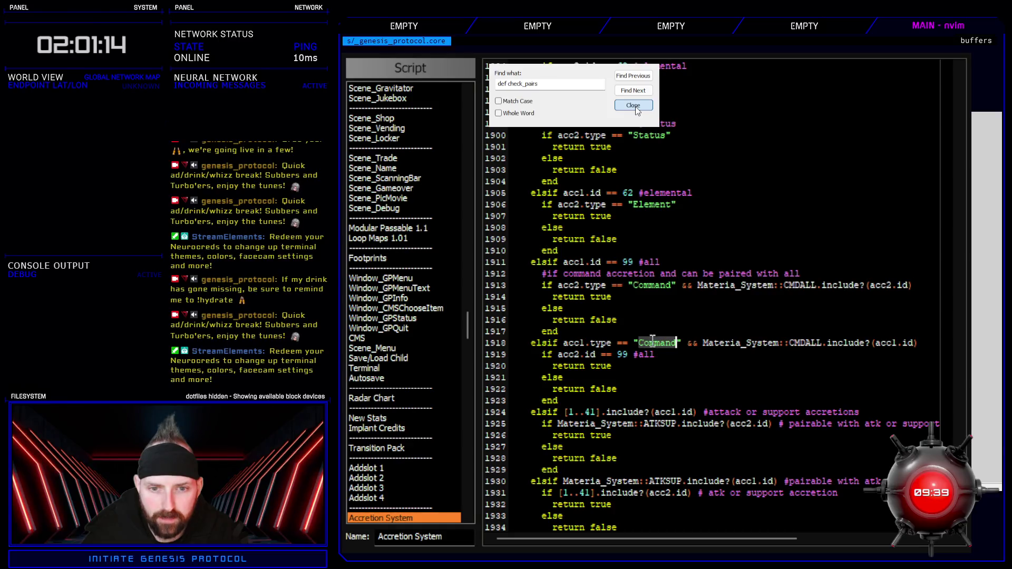
Step: Select and then deselect the CMDALL check on line 1918, scrolling through the script list
drag(789, 344, 943, 347)
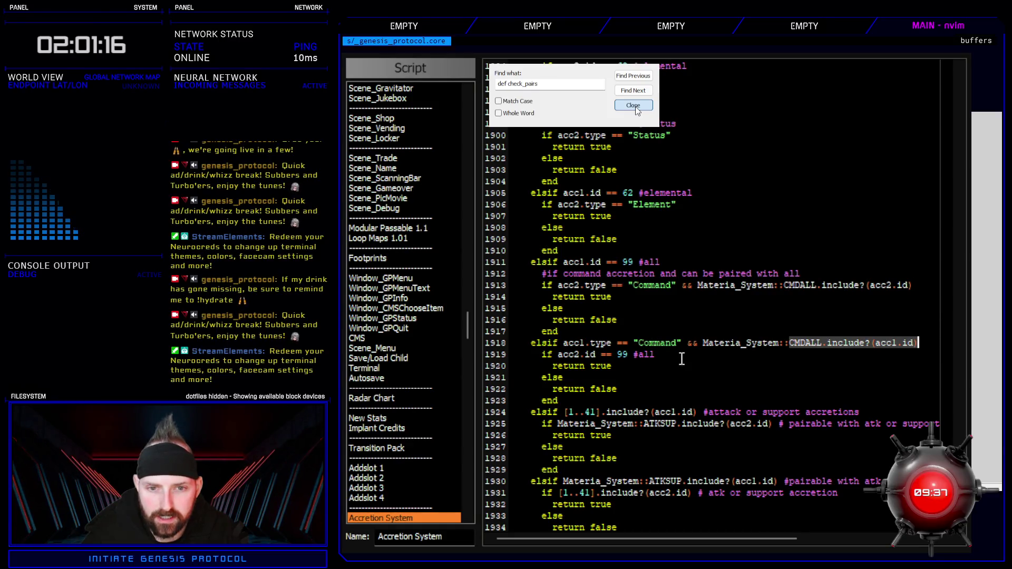
click(678, 363)
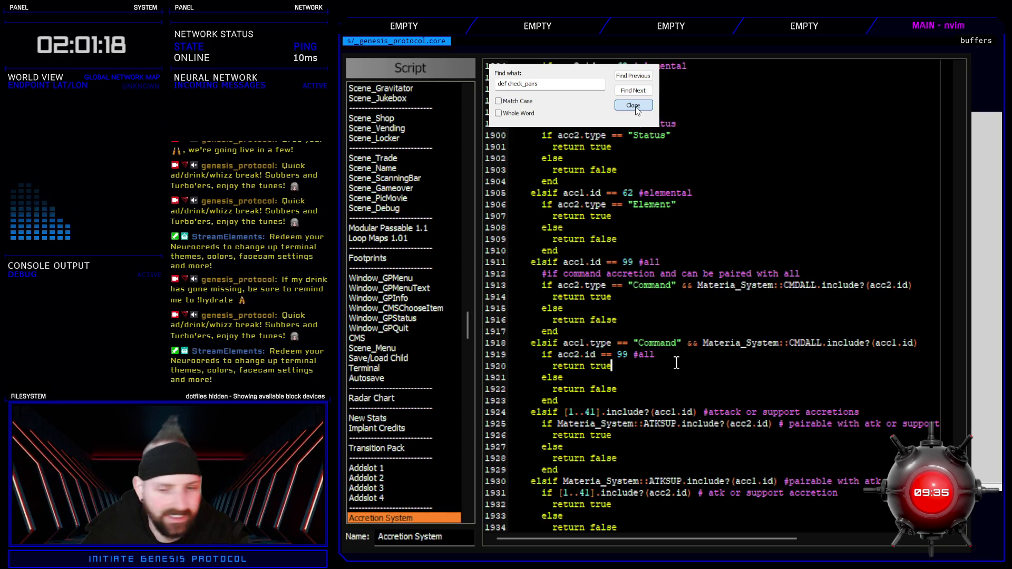
scroll(677, 363, down, 2)
scroll(676, 363, up, 2)
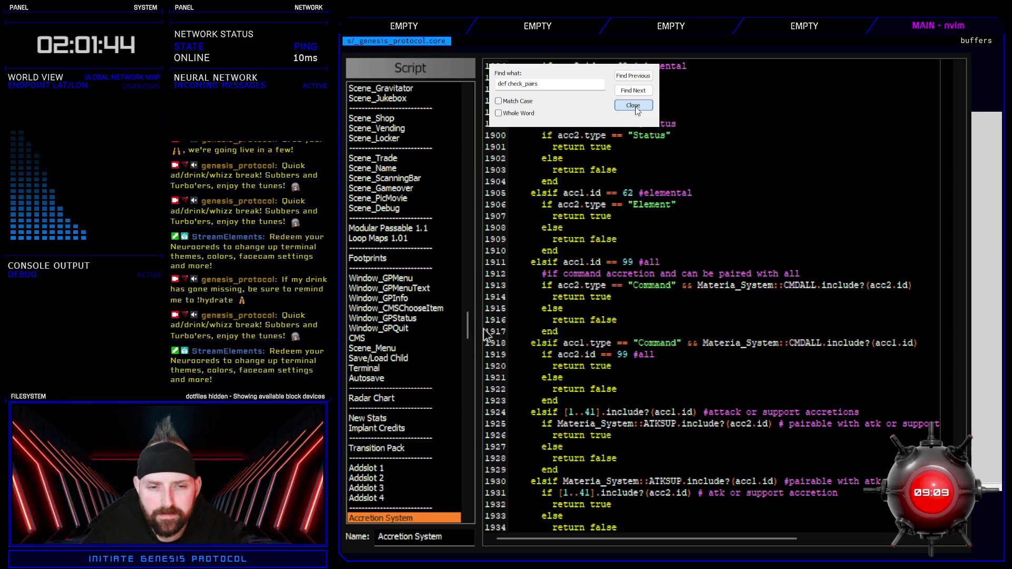
drag(468, 332, 482, 150)
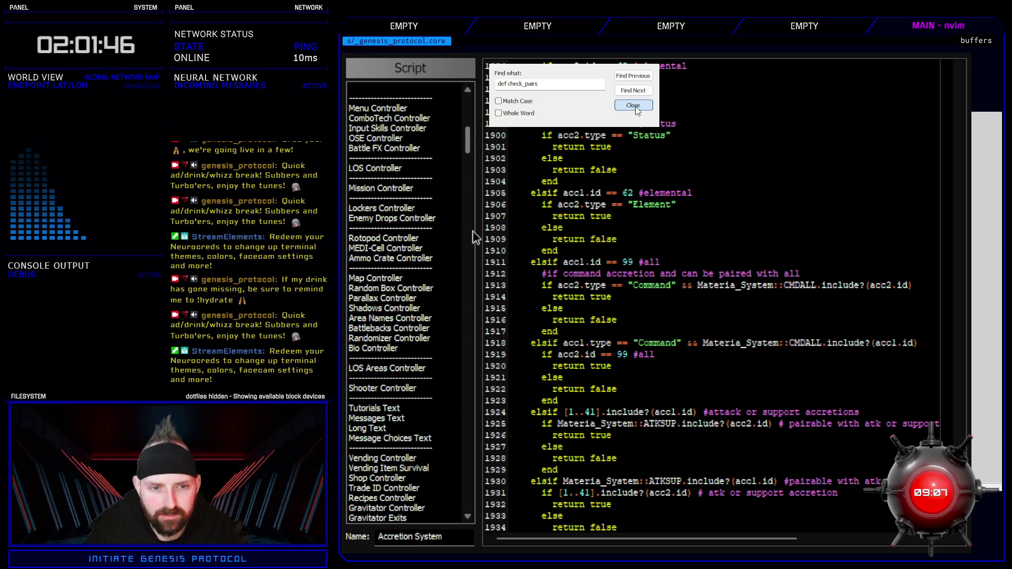
scroll(406, 414, down, 6)
scroll(406, 414, up, 10)
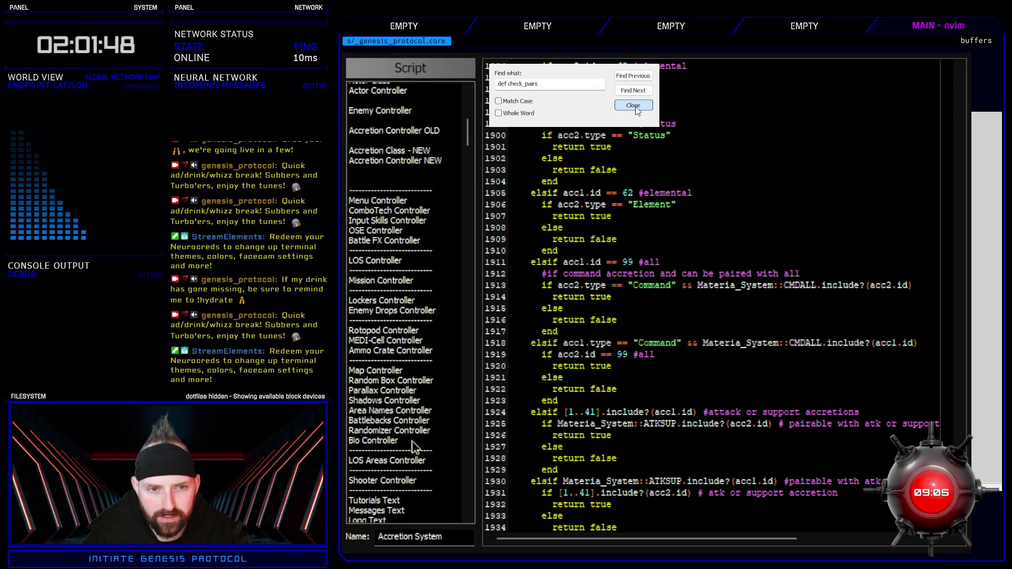
click(392, 361)
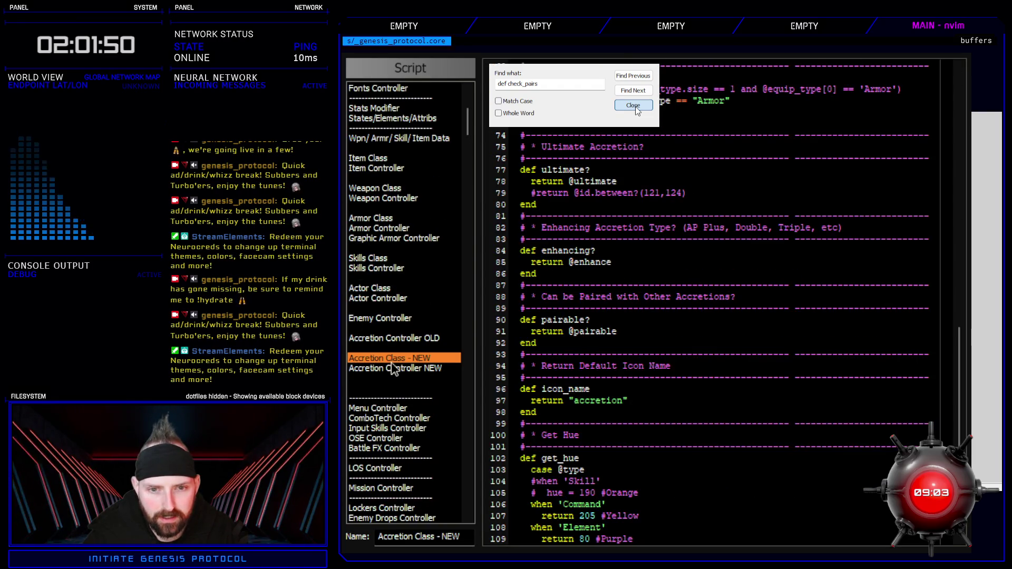
scroll(641, 423, up, 20)
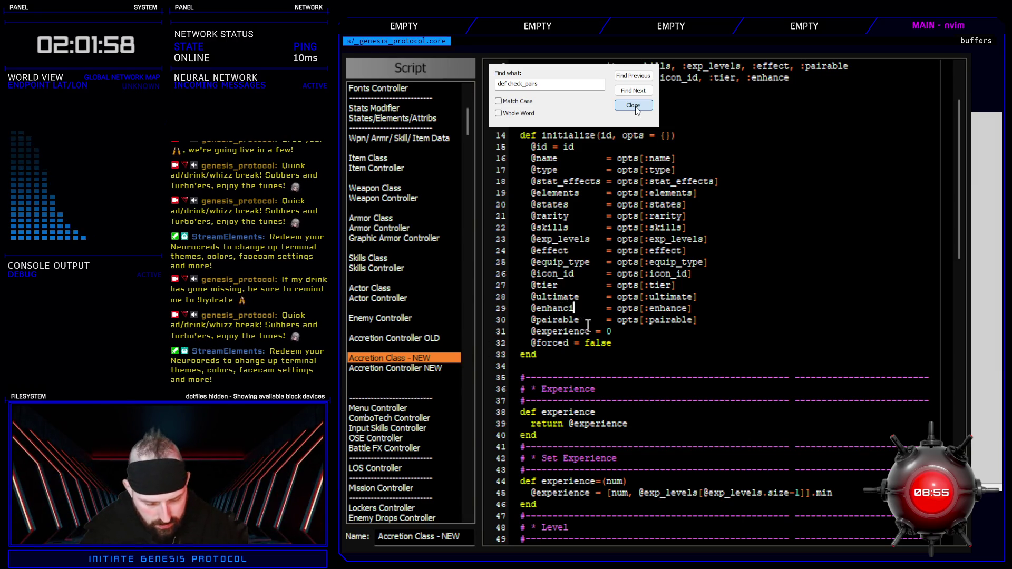
text(ing)
key(Delete)
key(Delete)
key(Delete)
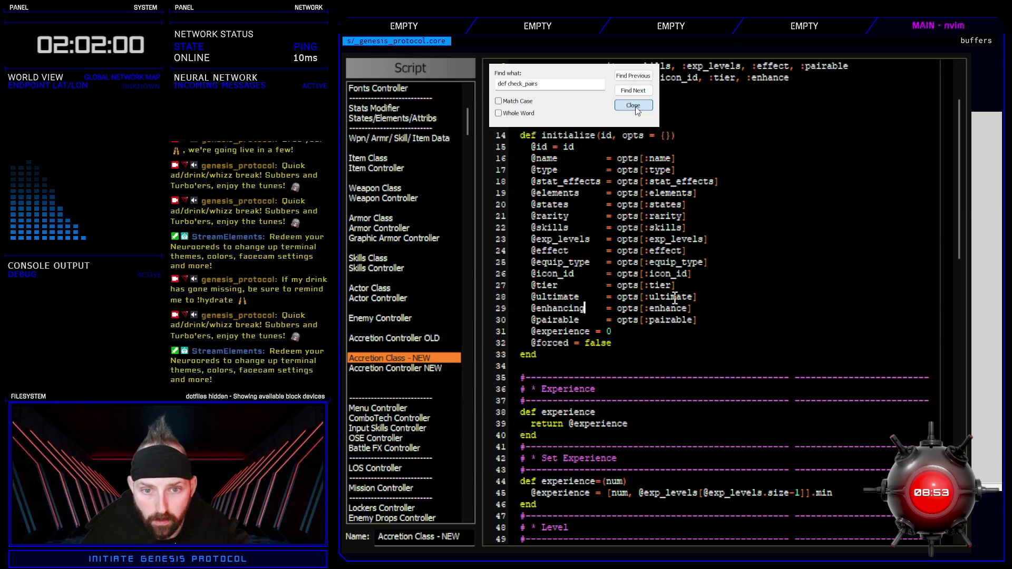
click(789, 79)
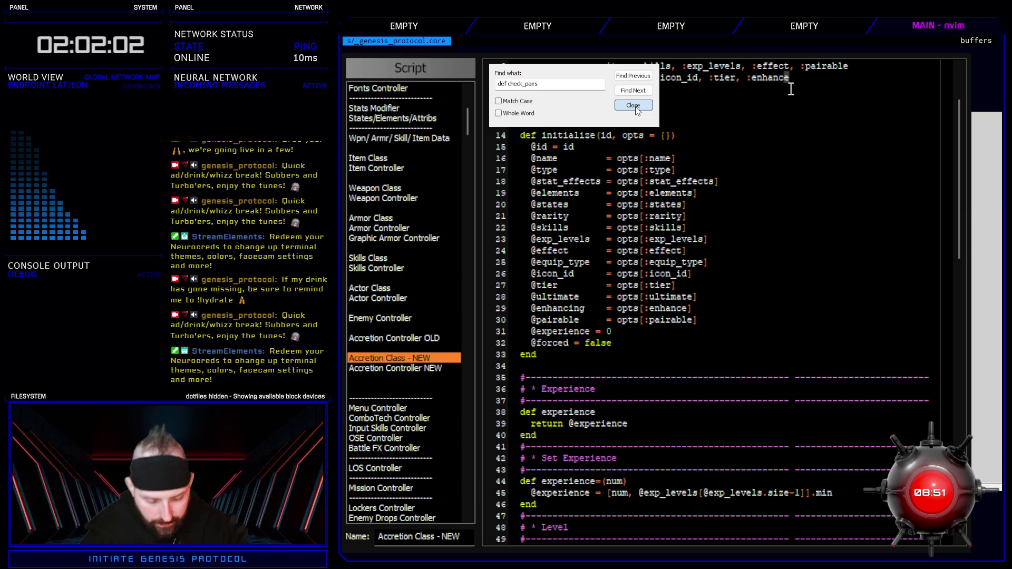
text(ing)
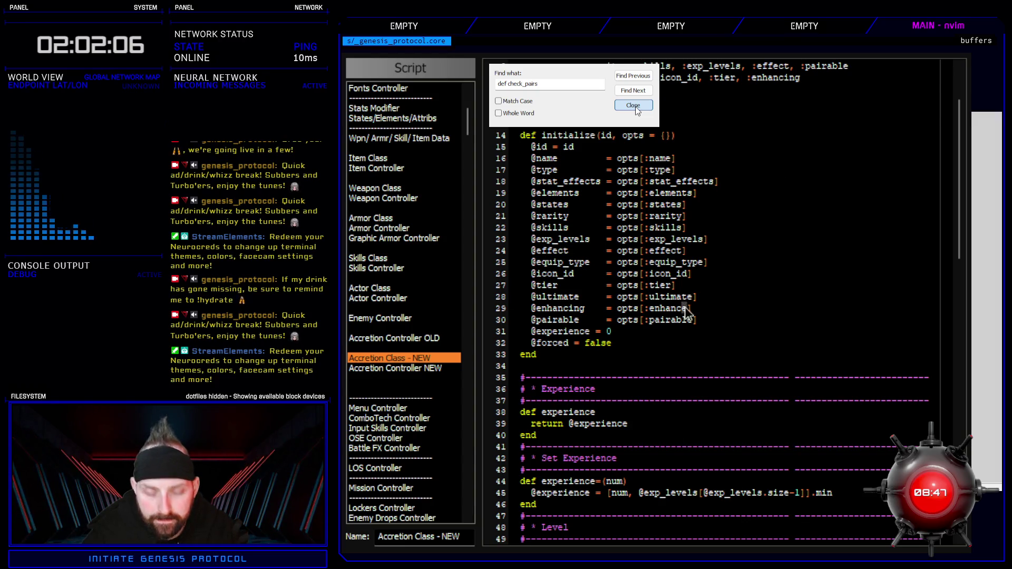
key(BackSpace)
text(ing)
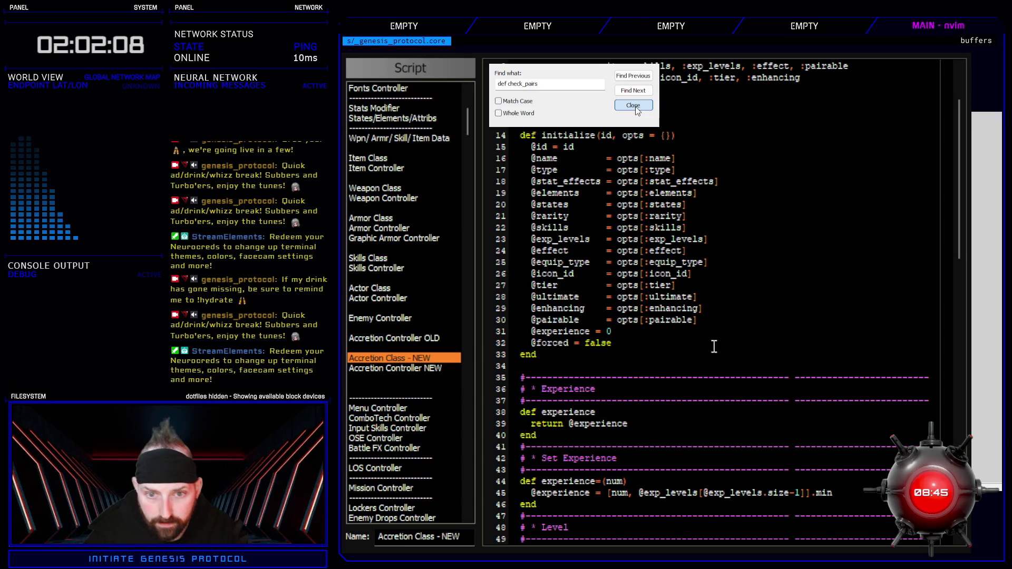
Step: In Accretion Controller NEW, change :enhance to :enhancing on lines 149 and 119
click(432, 369)
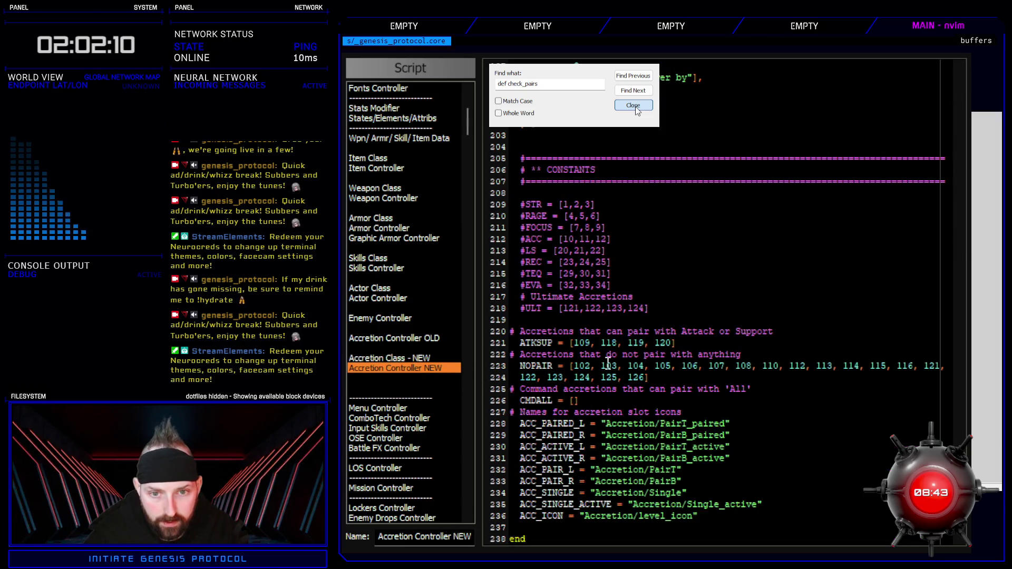
scroll(637, 406, up, 18)
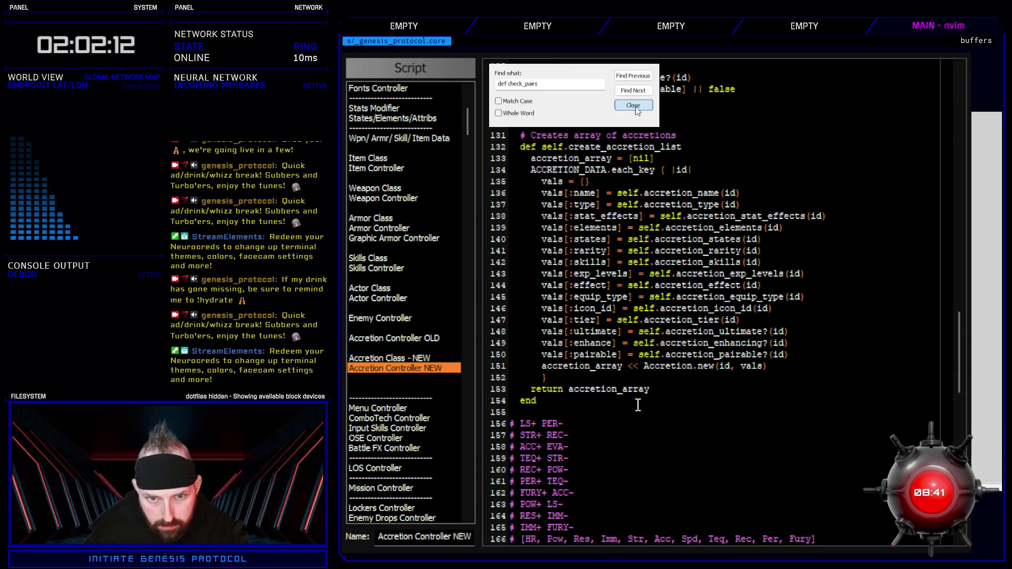
click(616, 343)
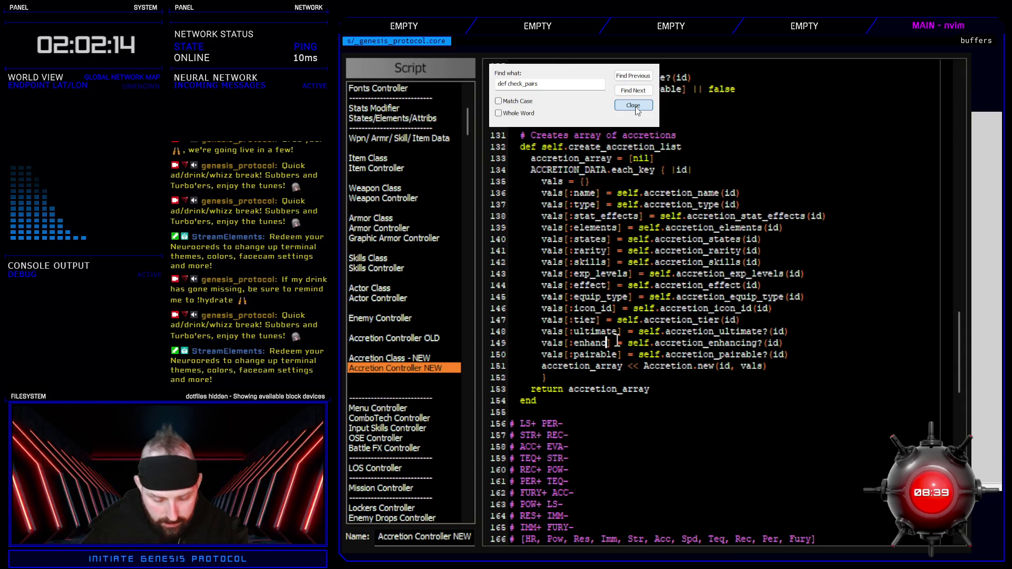
text(ing)
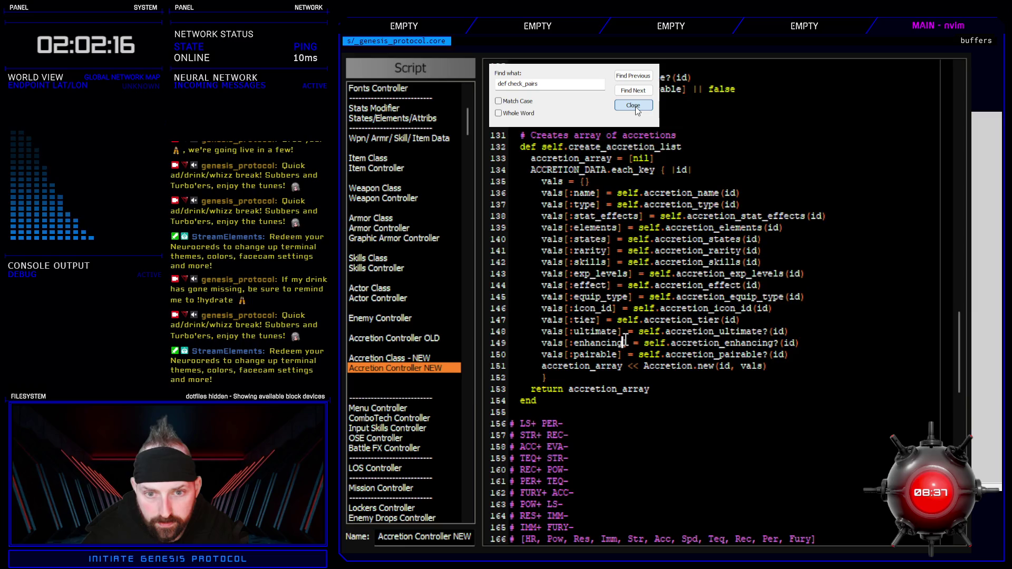
scroll(626, 342, up, 10)
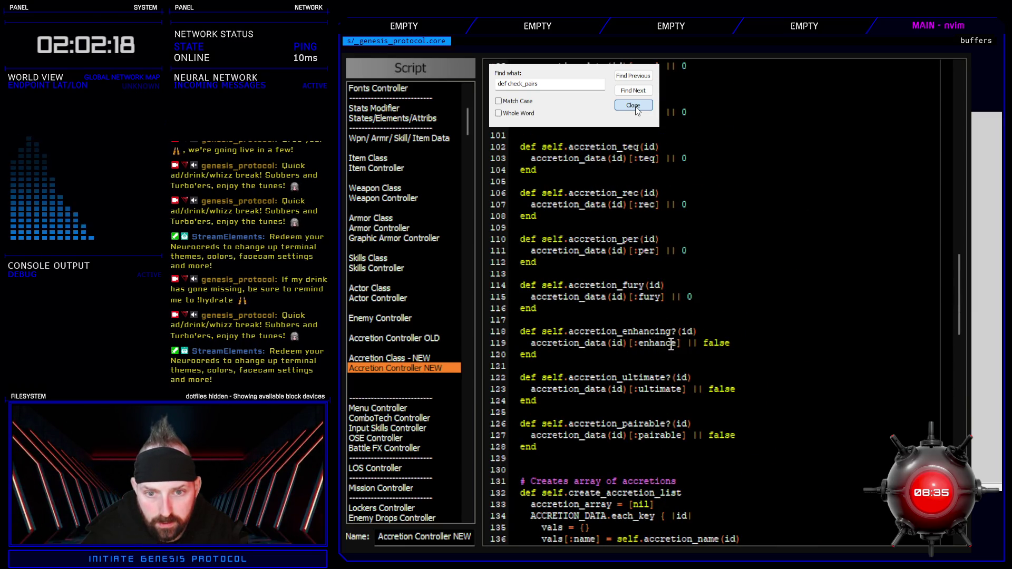
click(676, 344)
text(ing)
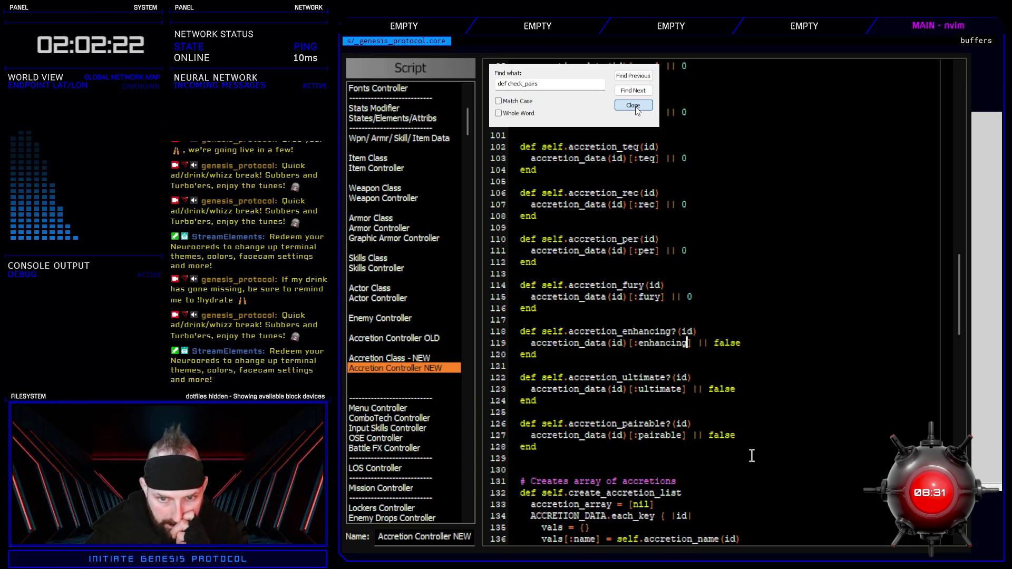
click(769, 433)
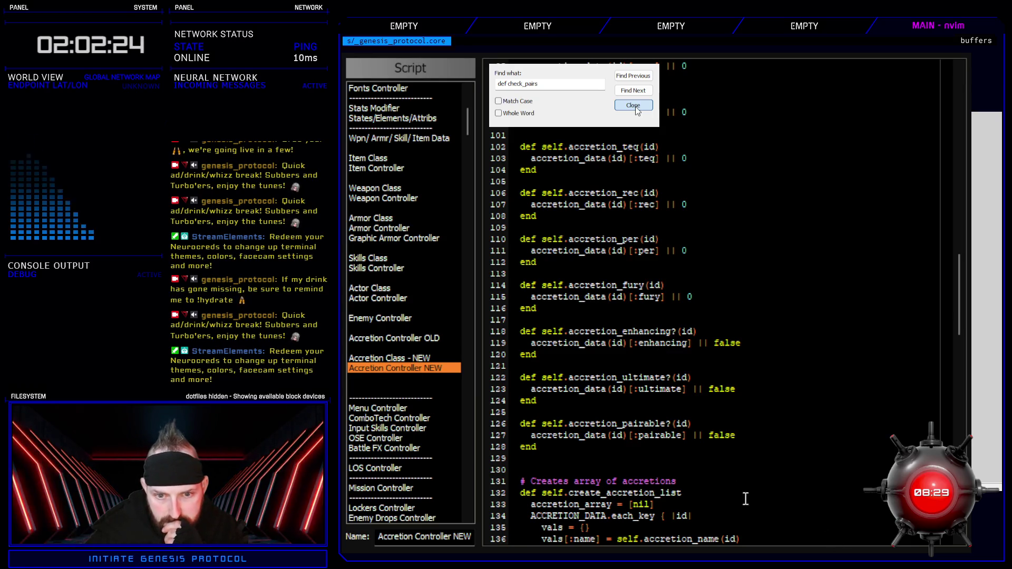
scroll(743, 499, down, 20)
scroll(681, 381, down, 14)
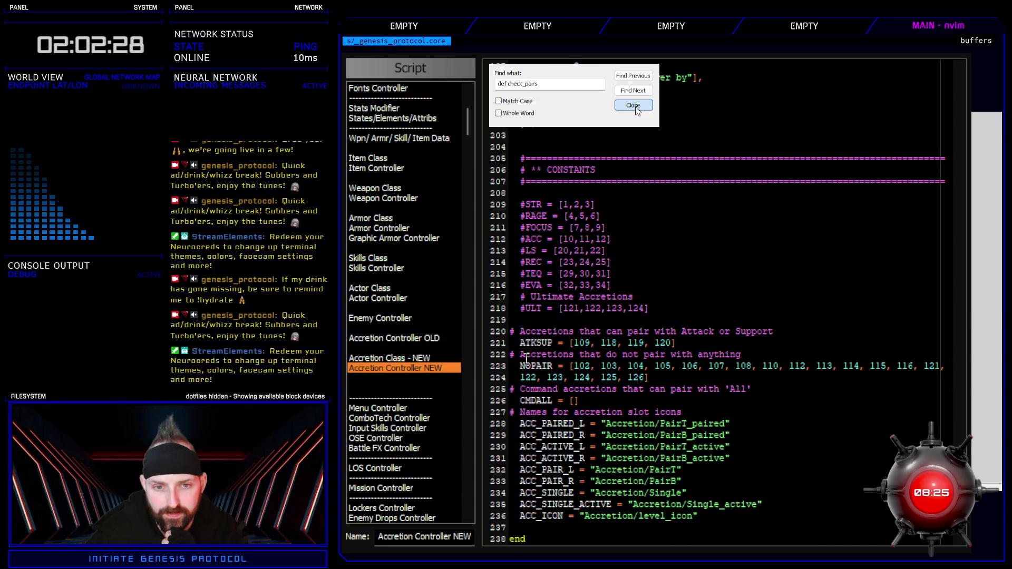
Step: Prefix the ATKSUP, NOPAIR and CMDALL constant lines with # to comment them out
drag(520, 344, 590, 343)
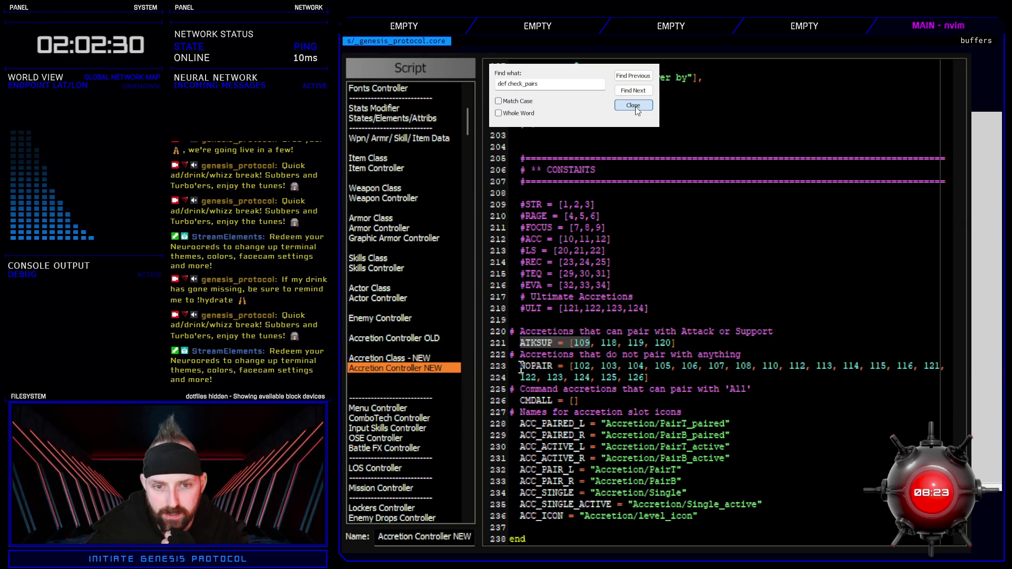
key(Left)
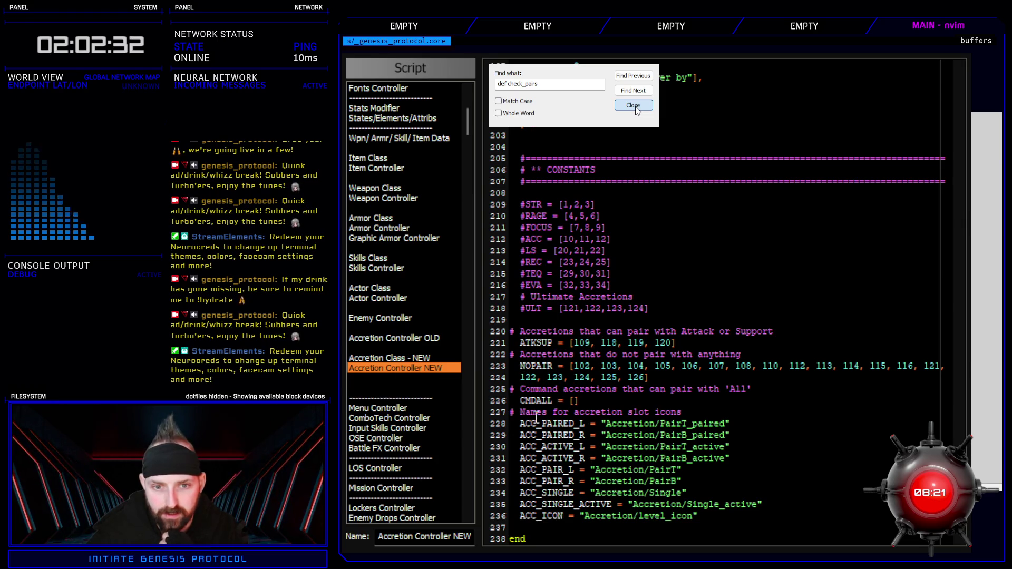
text(#)
click(520, 366)
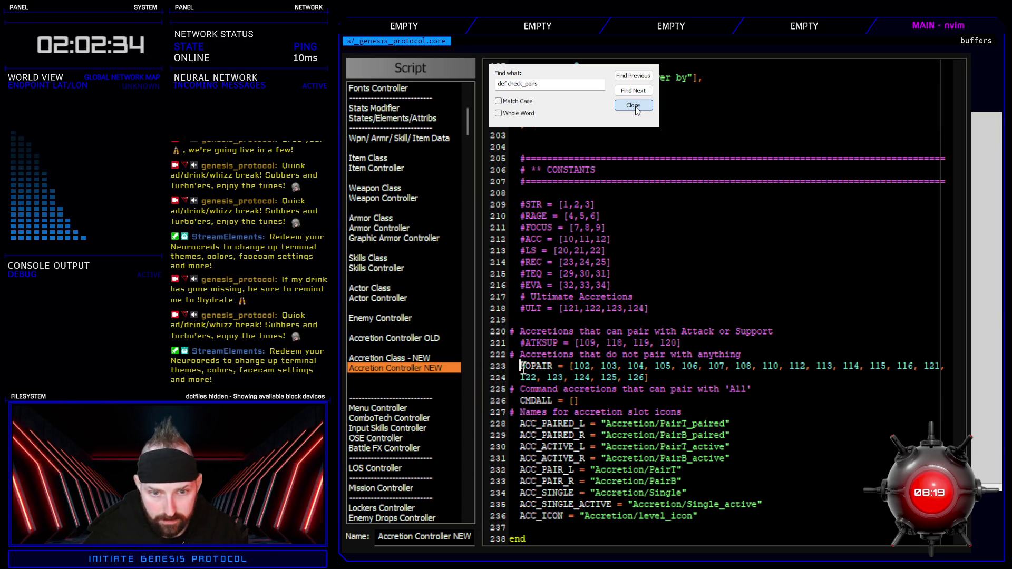
text(#)
click(520, 377)
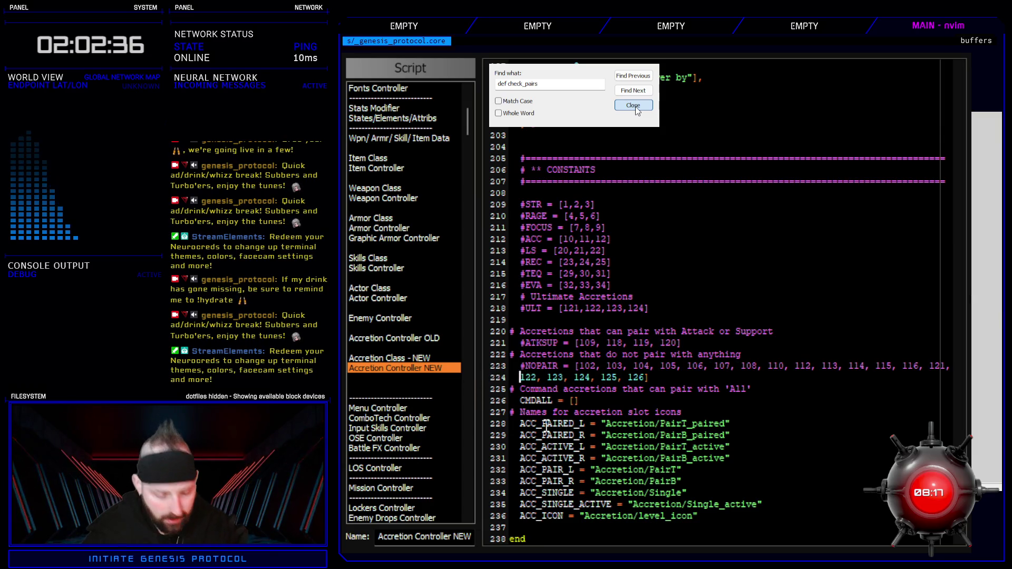
text(#)
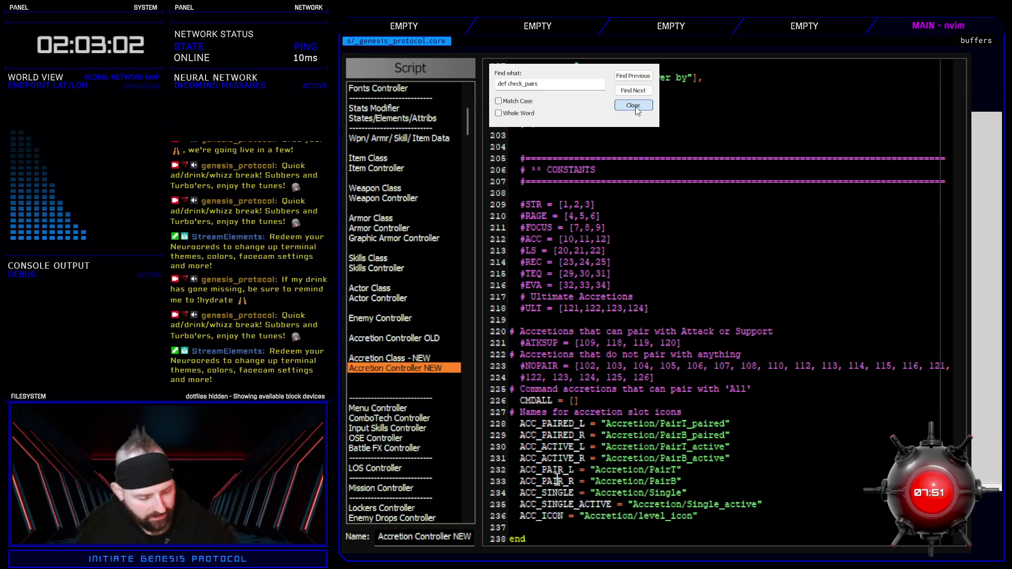
text(#)
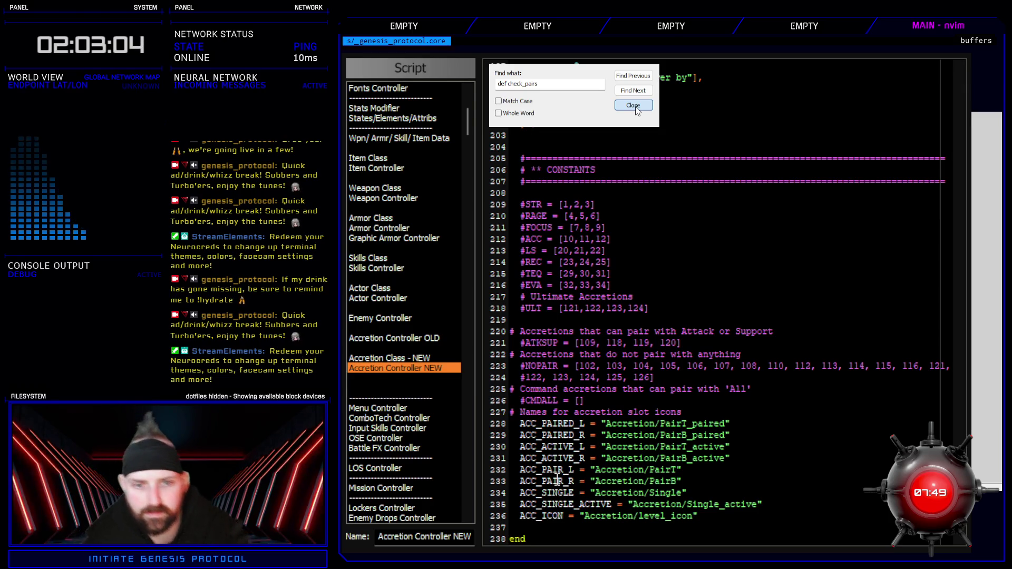
click(600, 402)
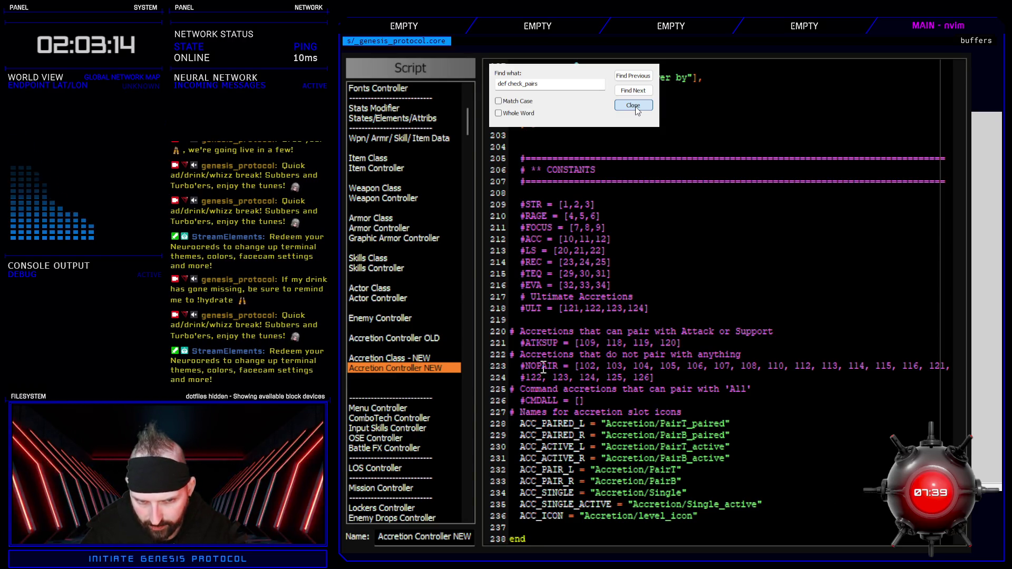
Step: Select the commented NOPAIR accretion list lines 223–224 to review them
drag(543, 366, 656, 378)
click(690, 376)
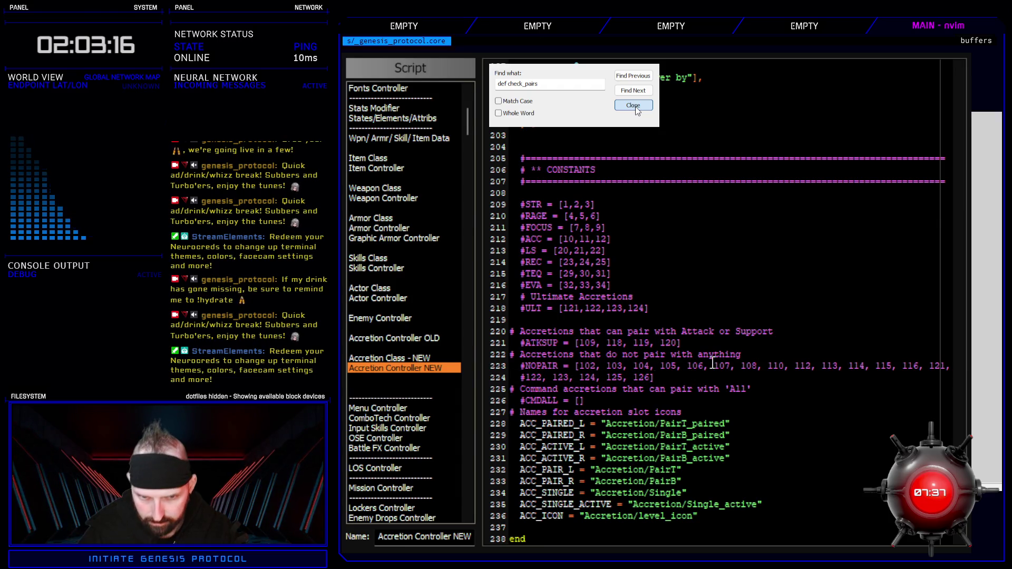
drag(585, 366, 818, 380)
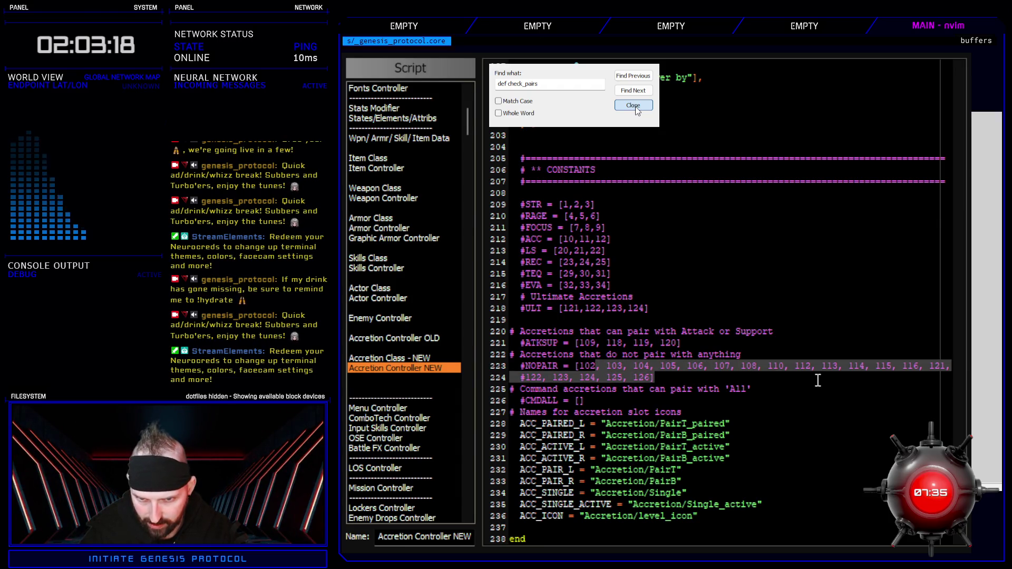
click(818, 380)
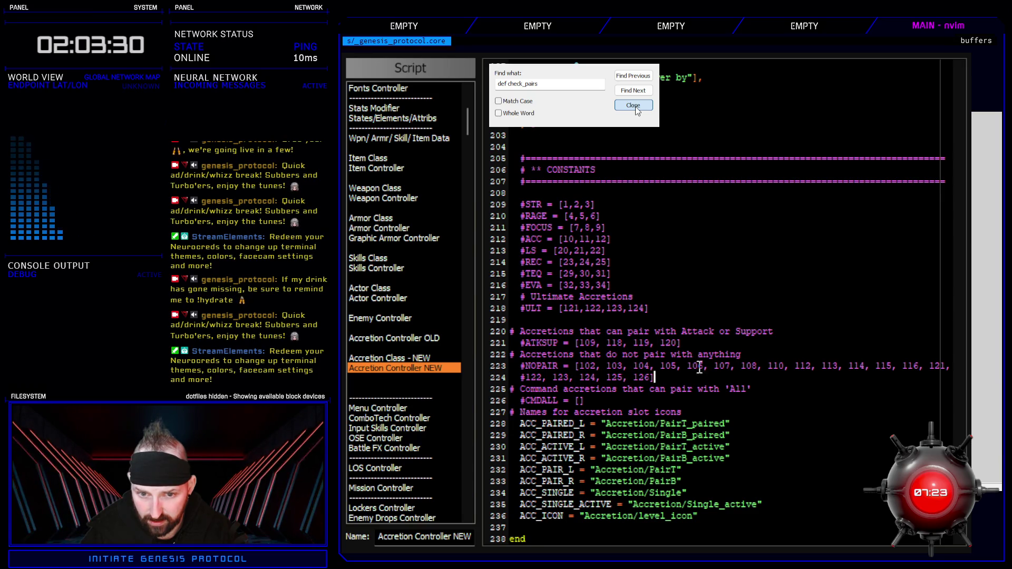
Step: Close the Find box and move the script list down to the Scene scripts
scroll(702, 406, up, 8)
scroll(702, 425, up, 8)
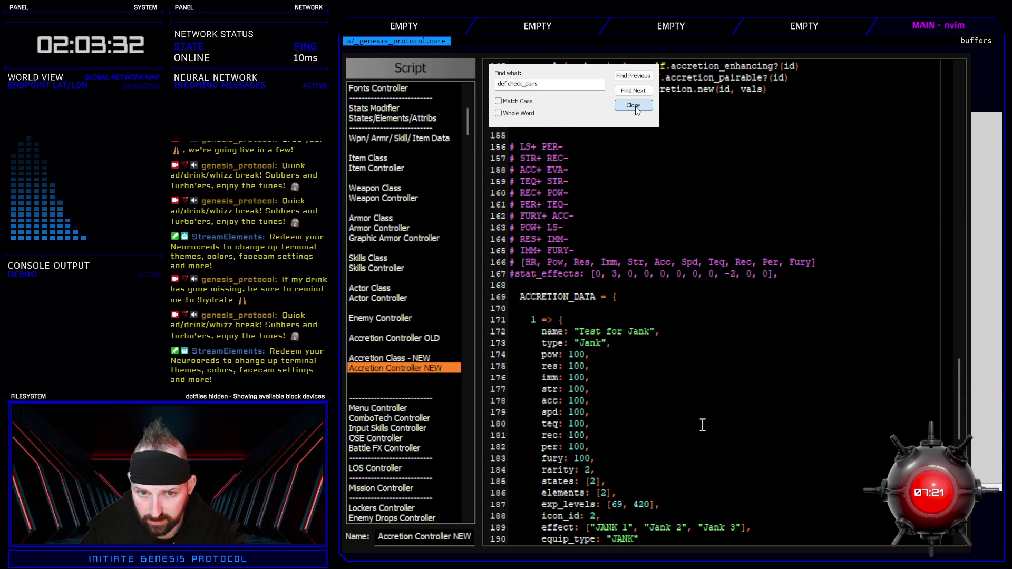
scroll(702, 424, down, 10)
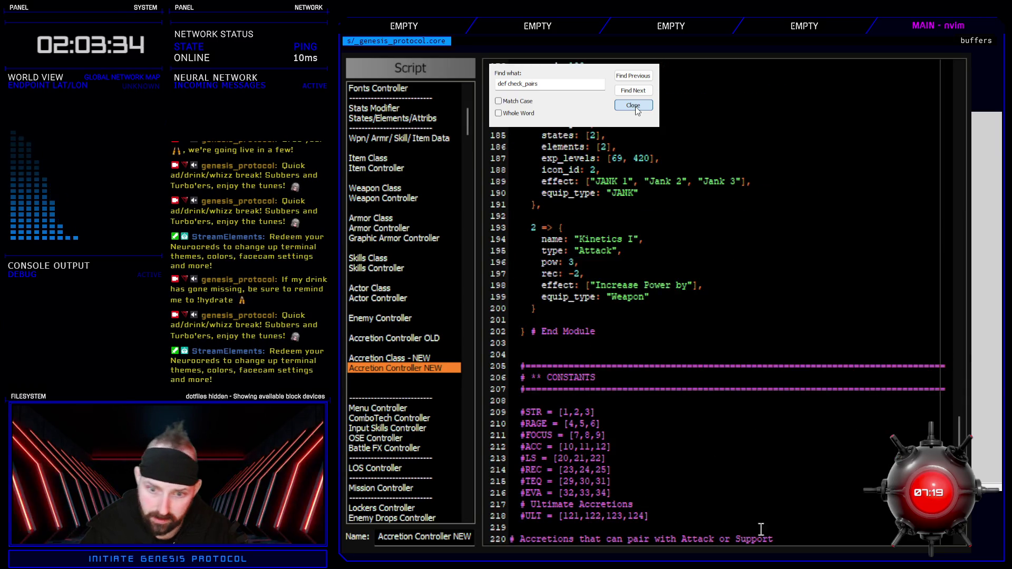
click(633, 105)
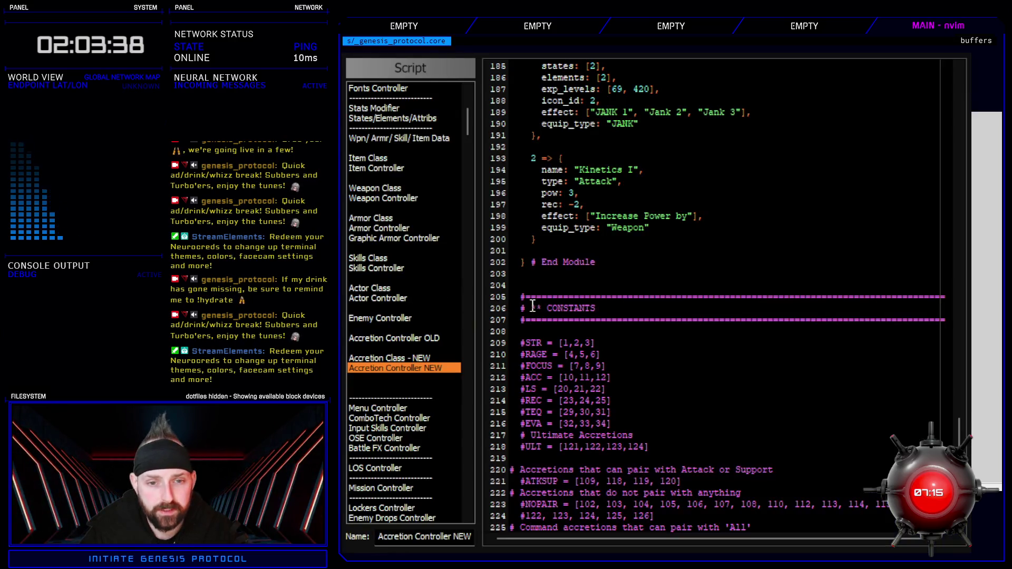
mouse_move(466, 342)
mouse_down()
mouse_move(460, 266)
mouse_move(466, 337)
mouse_move(464, 306)
mouse_up()
Step: Open Scene_Title and select $data_accretions on line 42
click(387, 179)
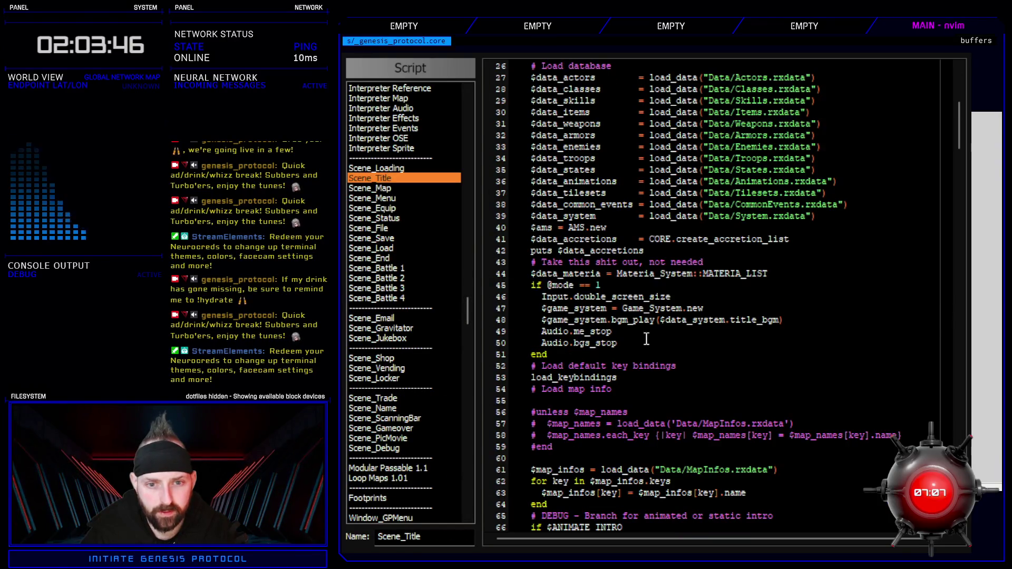
scroll(640, 374, down, 20)
scroll(692, 433, down, 4)
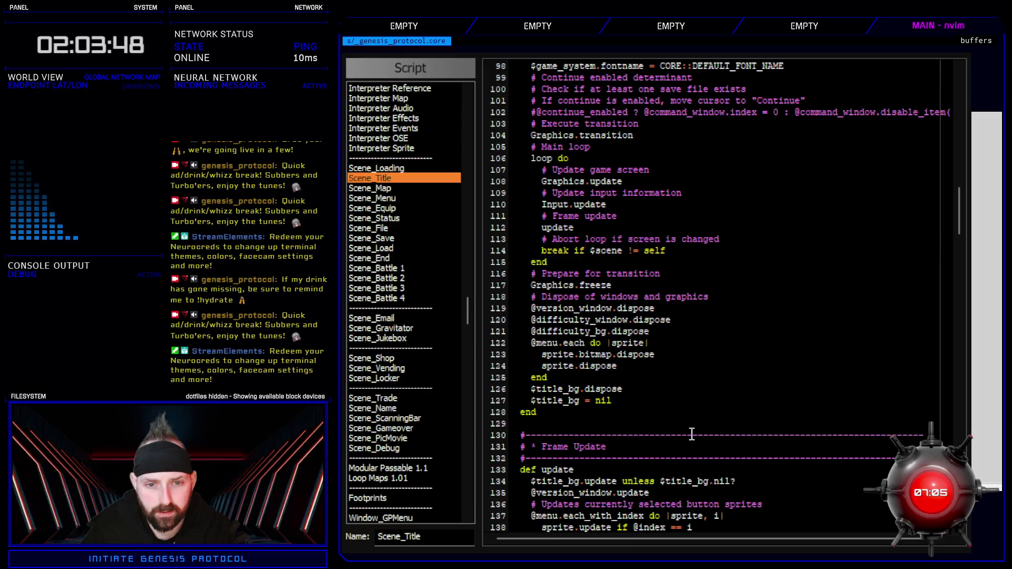
scroll(692, 433, down, 6)
scroll(691, 433, up, 20)
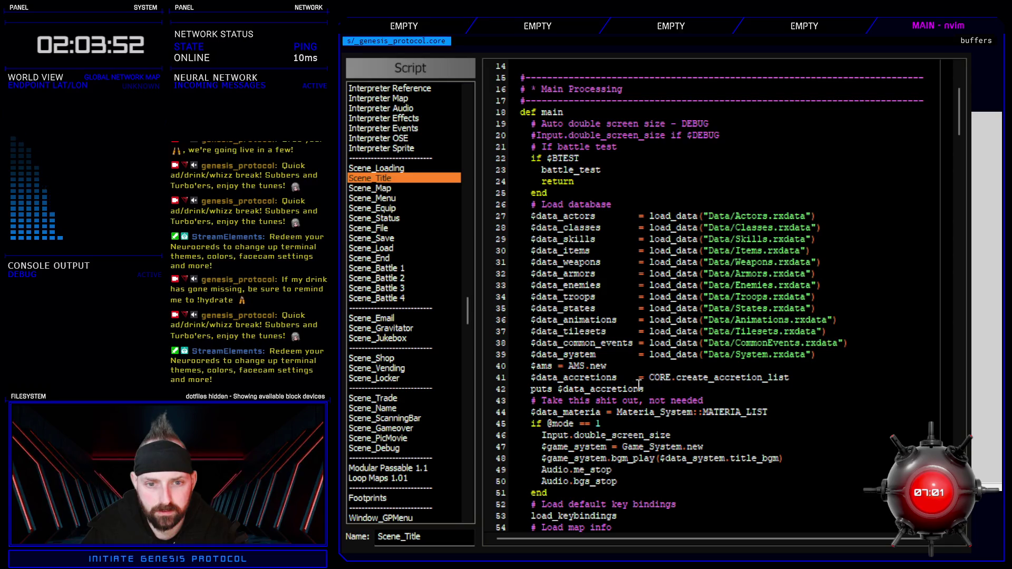
double_click(617, 392)
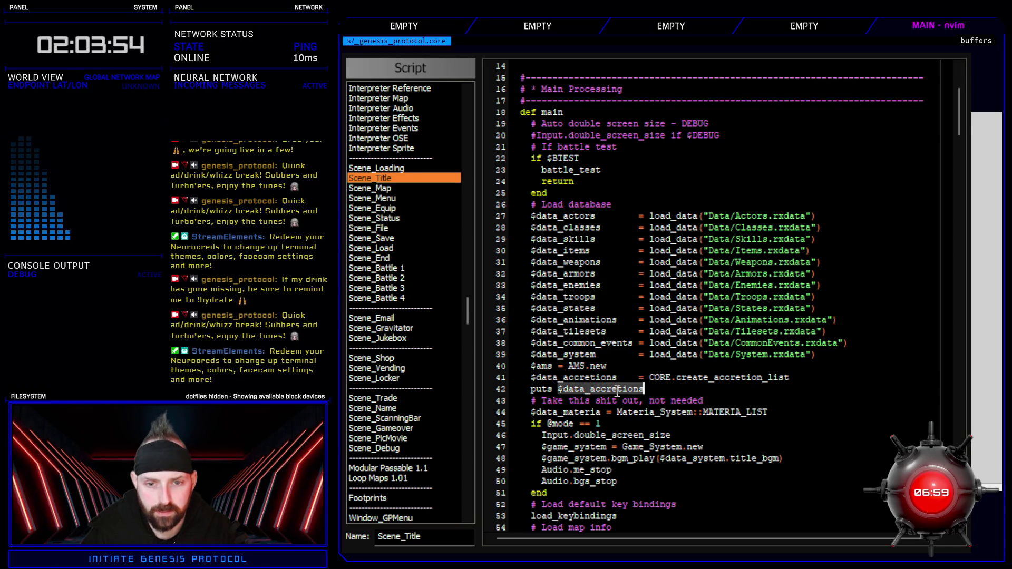
Step: Playtest the game with F12, then close the game window
key(F12)
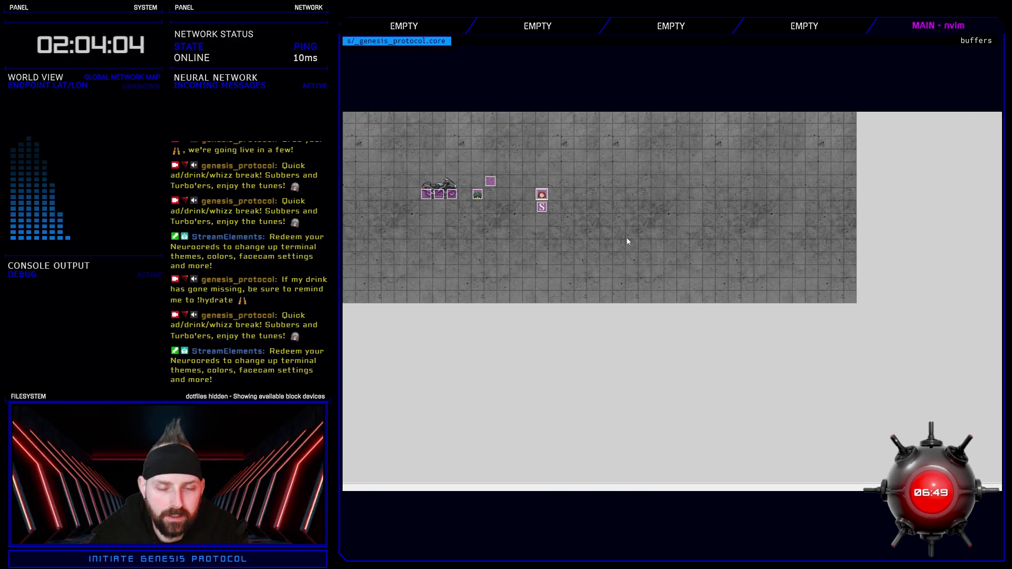
key(alt+F4)
scroll(422, 390, up, 15)
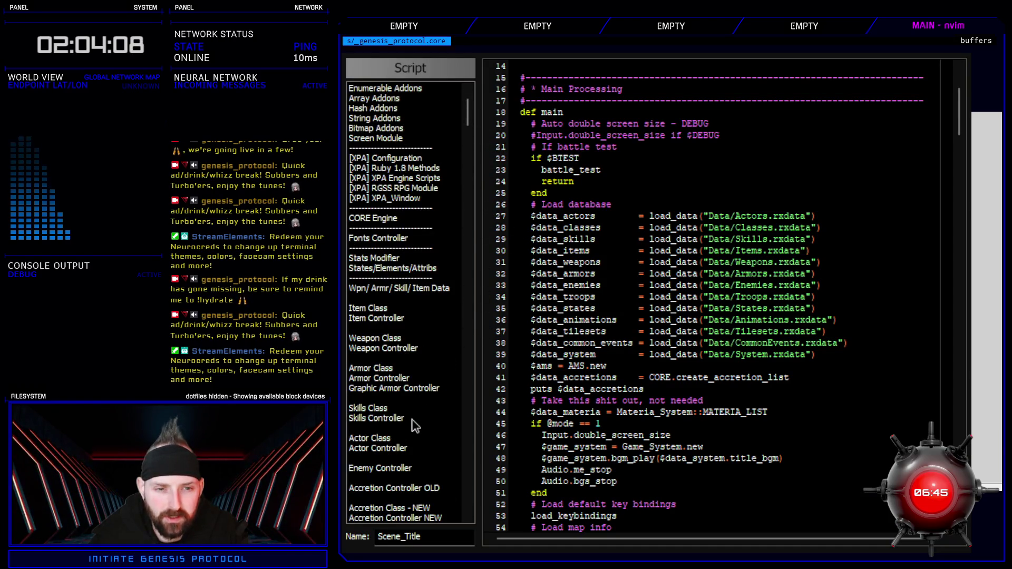
scroll(415, 426, down, 8)
Step: Open Accretion Controller OLD and select Materia in line 66's Materia.new
click(415, 248)
scroll(570, 321, up, 20)
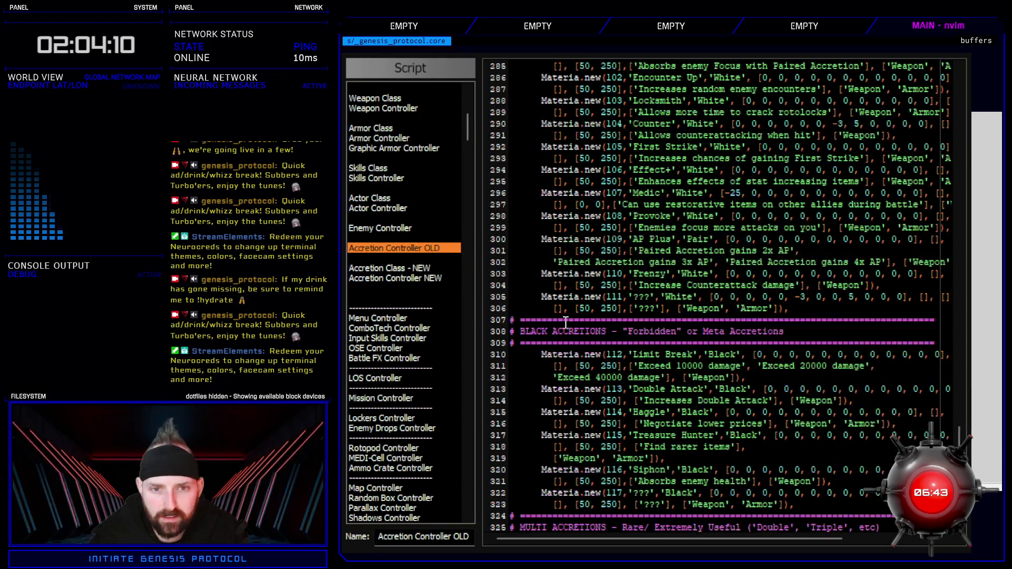
scroll(569, 321, up, 20)
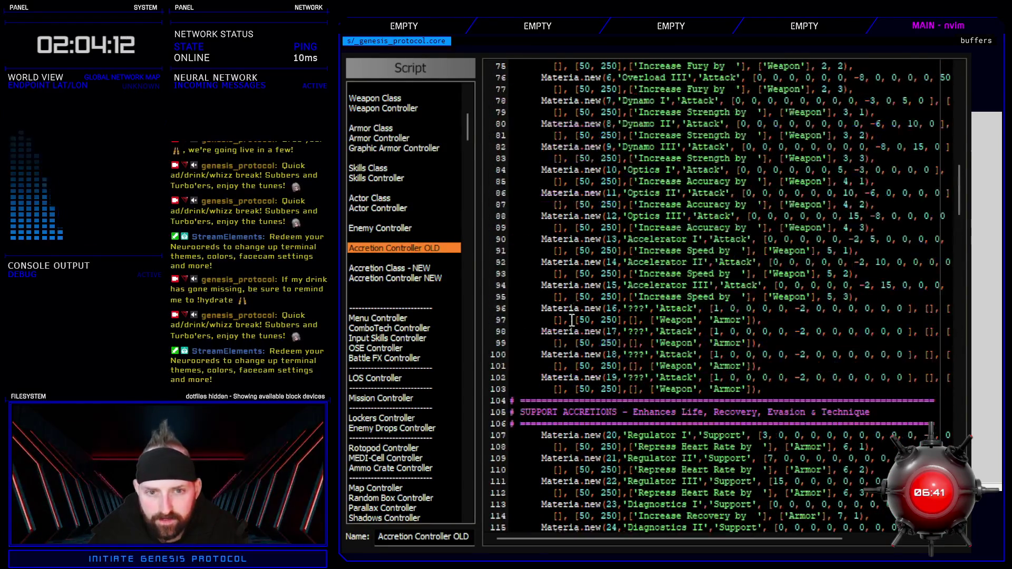
scroll(573, 410, down, 17)
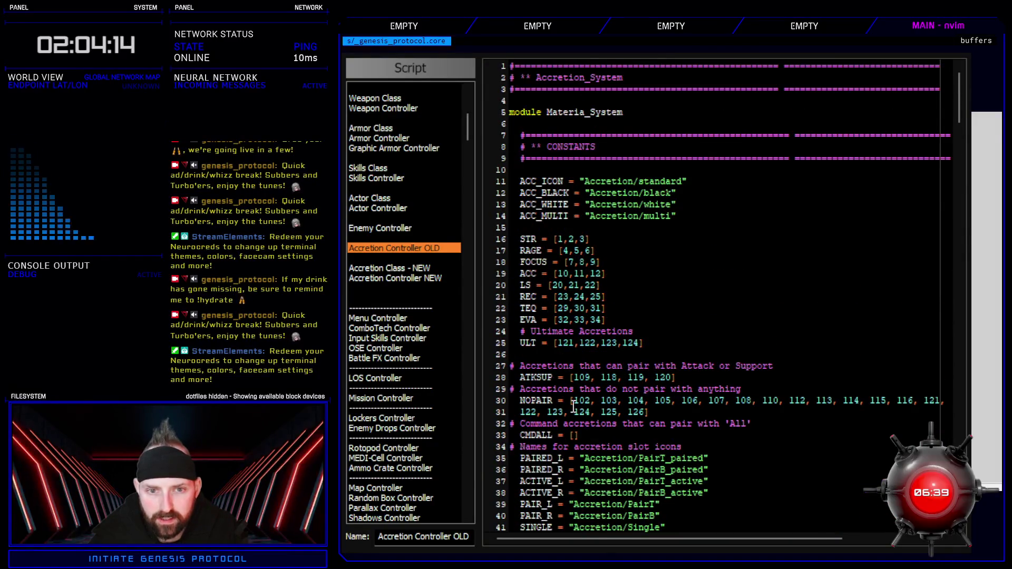
double_click(564, 194)
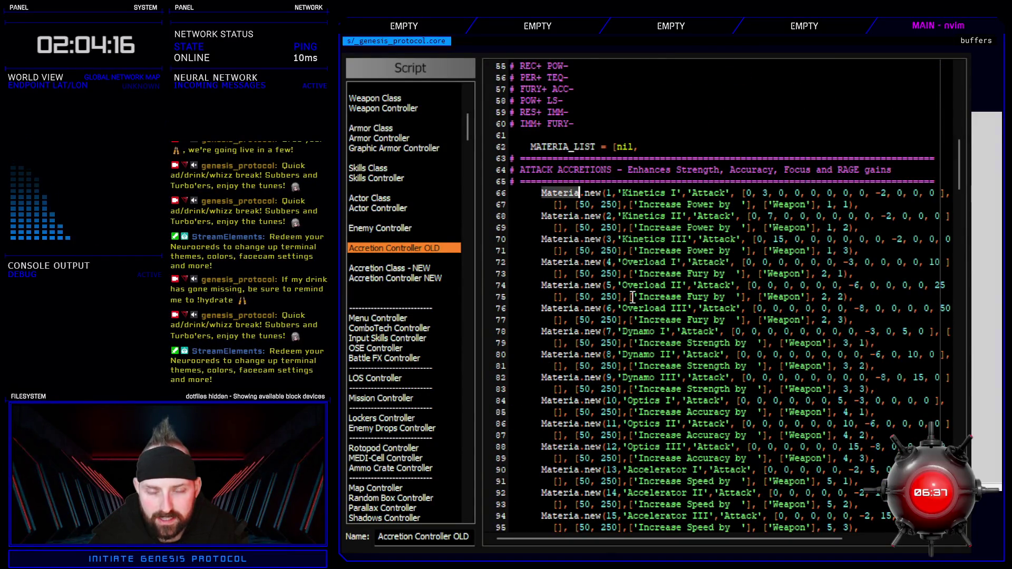
click(590, 193)
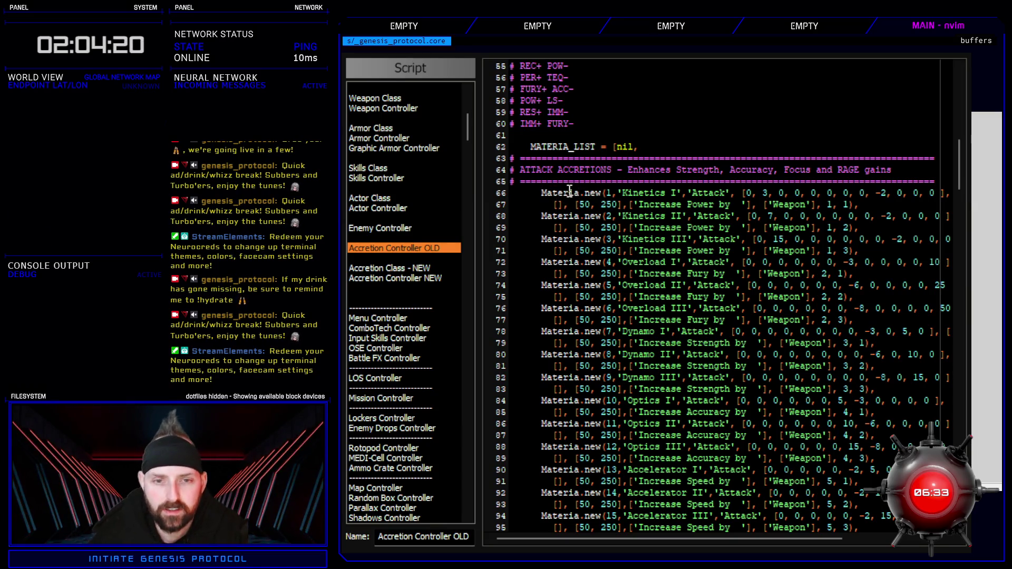
double_click(570, 193)
scroll(569, 192, up, 18)
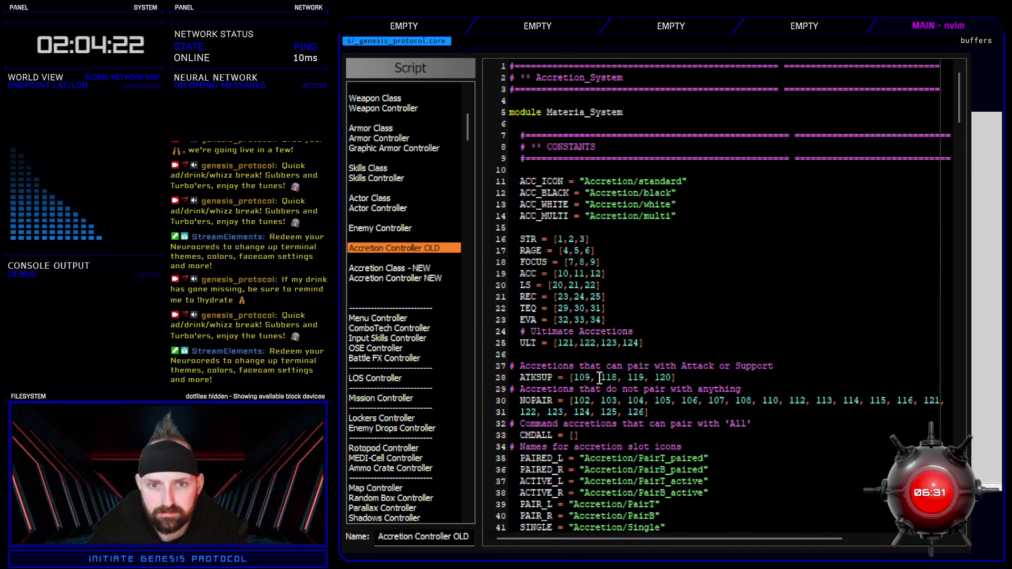
scroll(599, 377, down, 16)
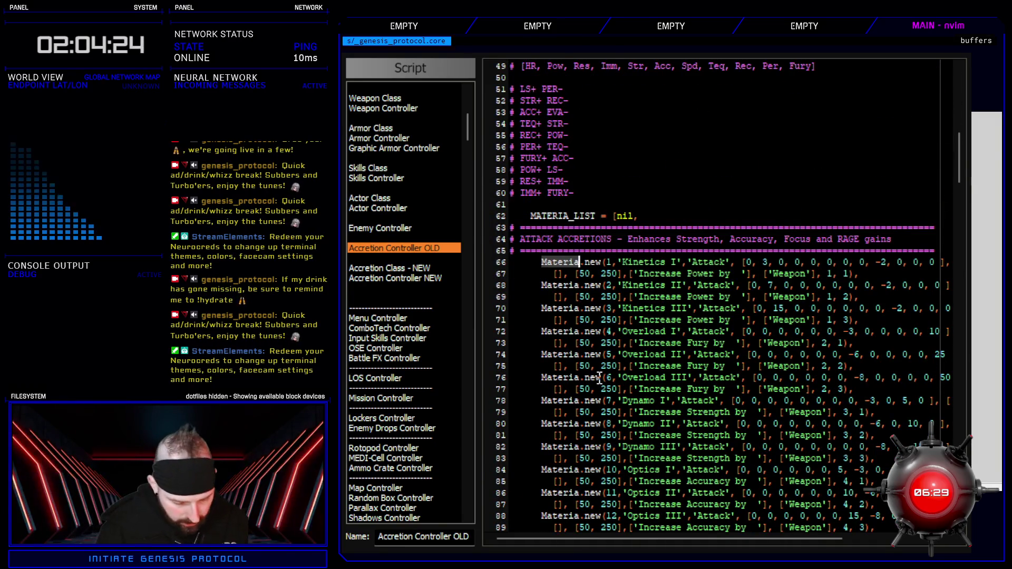
text(cAC)
key(BackSpace)
key(BackSpace)
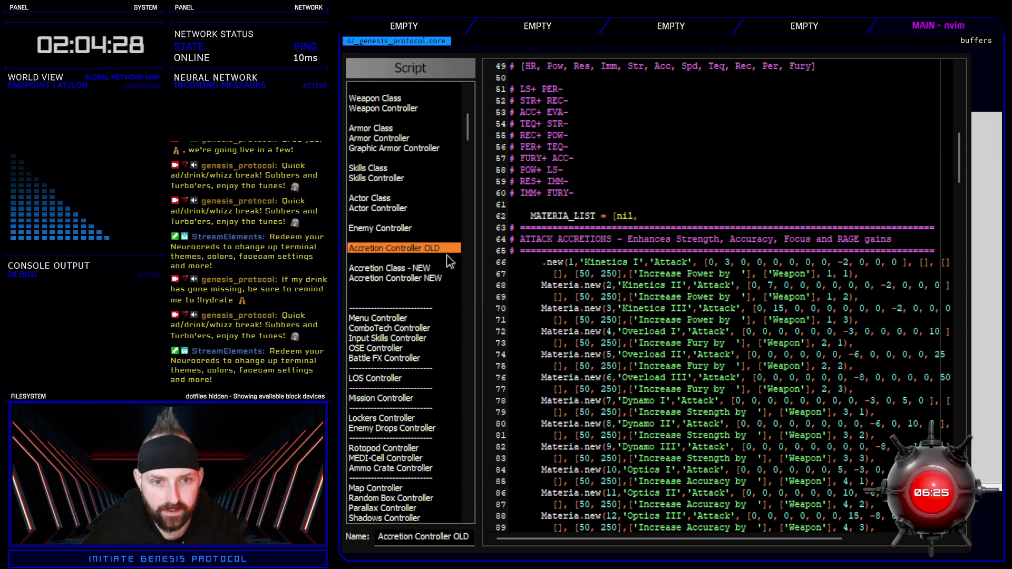
Step: Move Accretion Controller OLD below Accretion Controller NEW and change line 66 to Accretion.new
drag(401, 248, 398, 284)
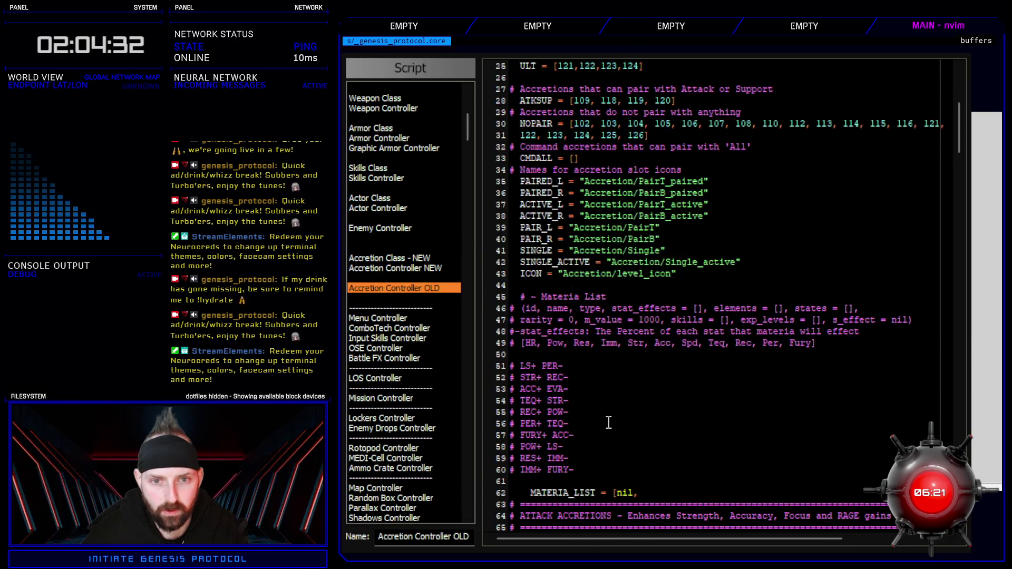
scroll(582, 415, down, 8)
scroll(608, 419, up, 8)
scroll(582, 390, down, 6)
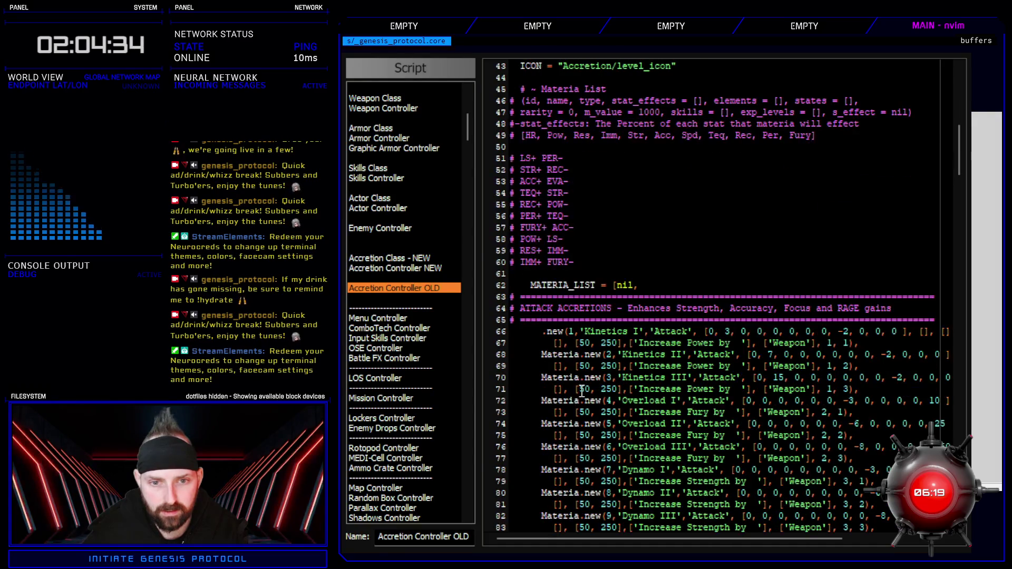
text(Accretion)
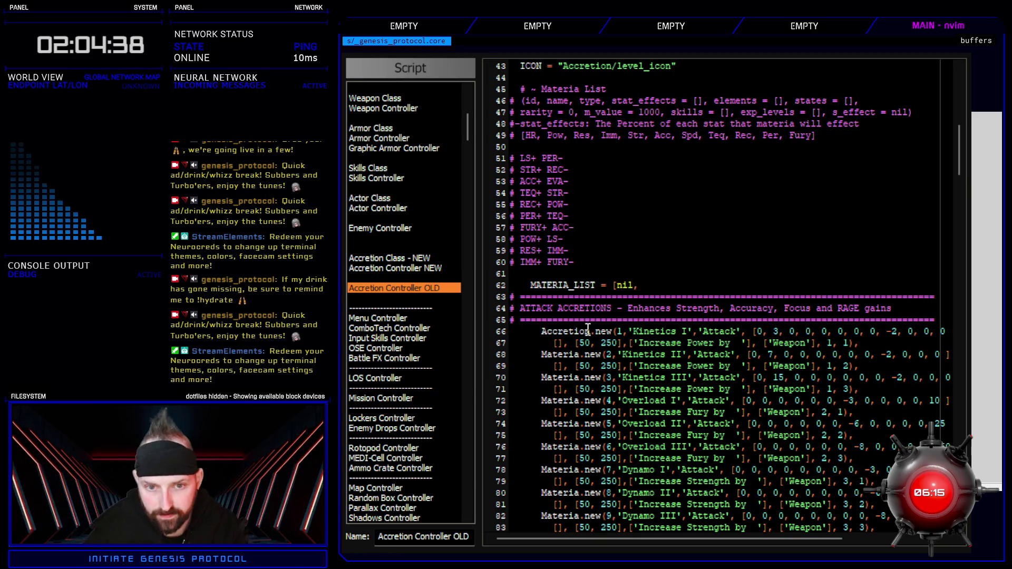
double_click(575, 331)
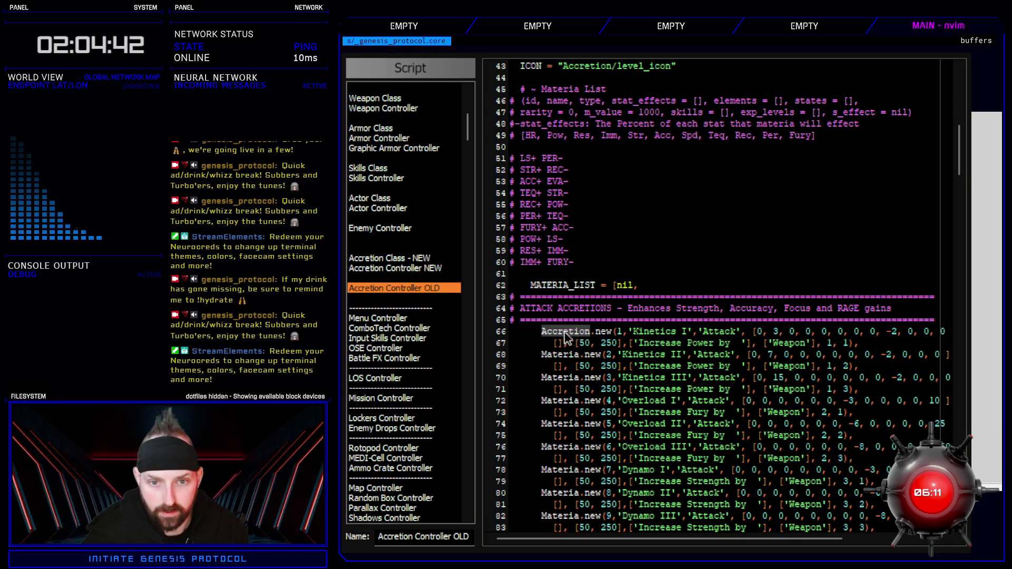
Step: Replace all Materia with Accretion, then check that line 100 reads Accretion
key(ctrl+f)
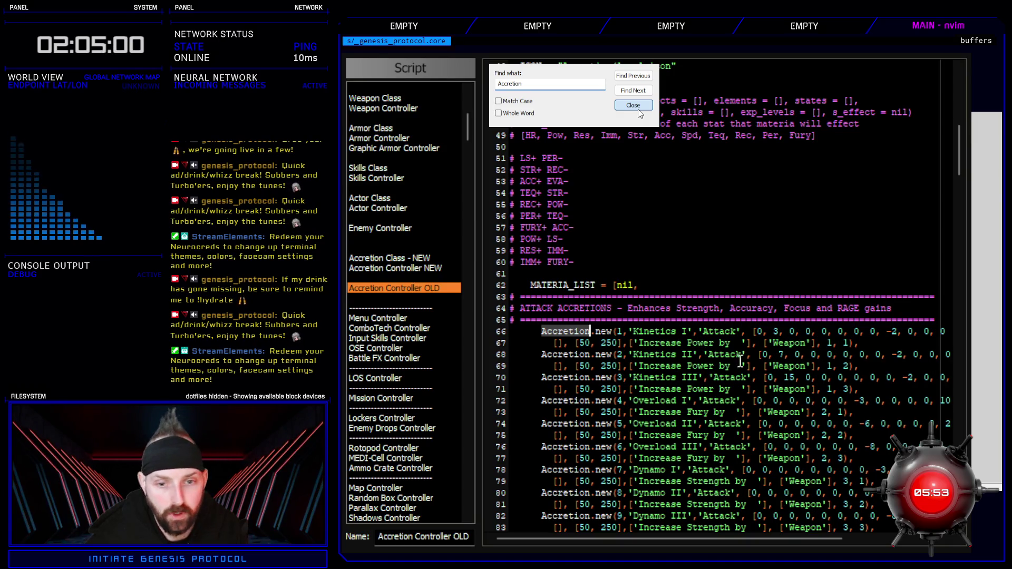
scroll(631, 393, down, 20)
scroll(631, 393, down, 20)
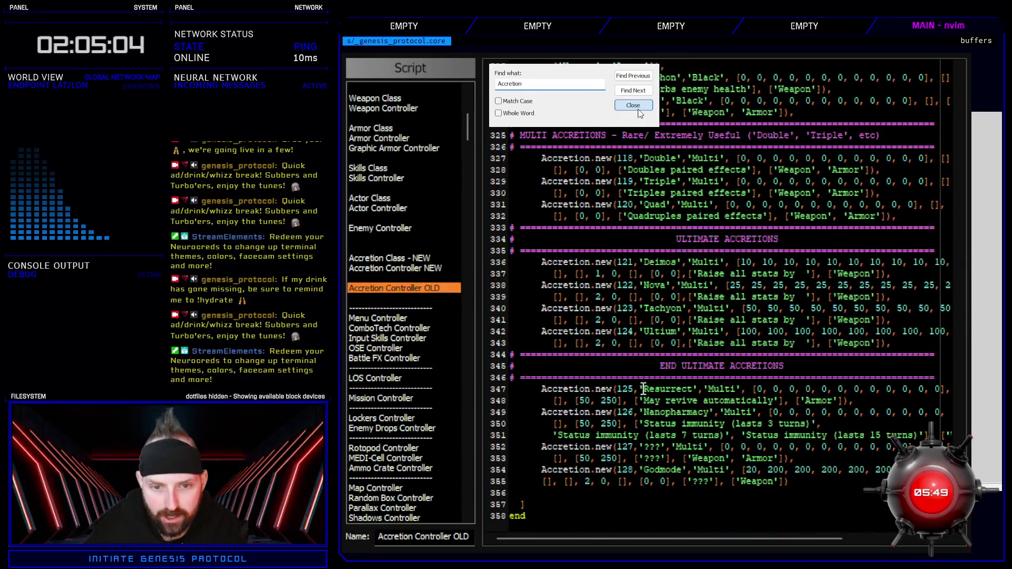
scroll(631, 393, up, 20)
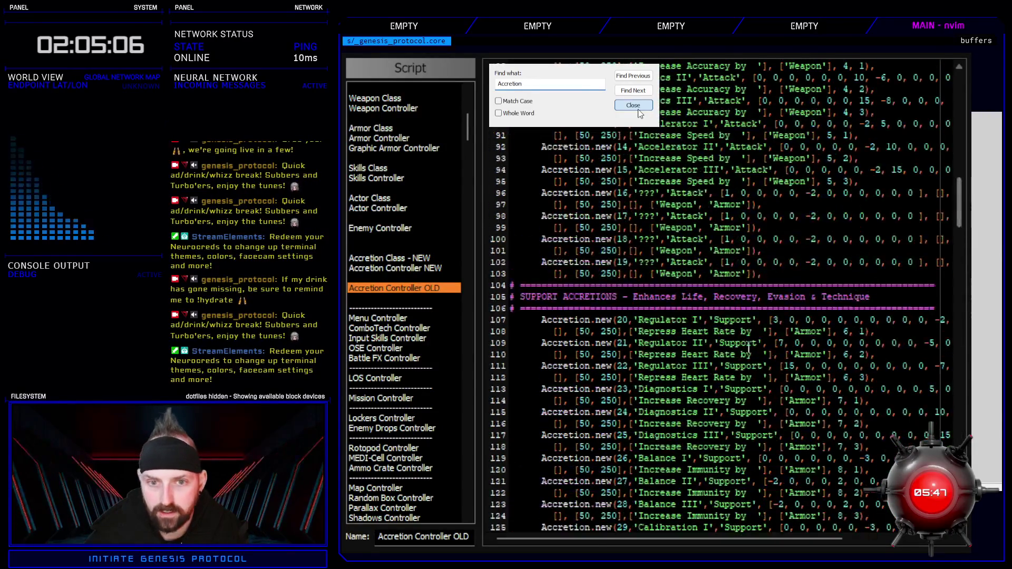
double_click(582, 241)
scroll(584, 247, up, 16)
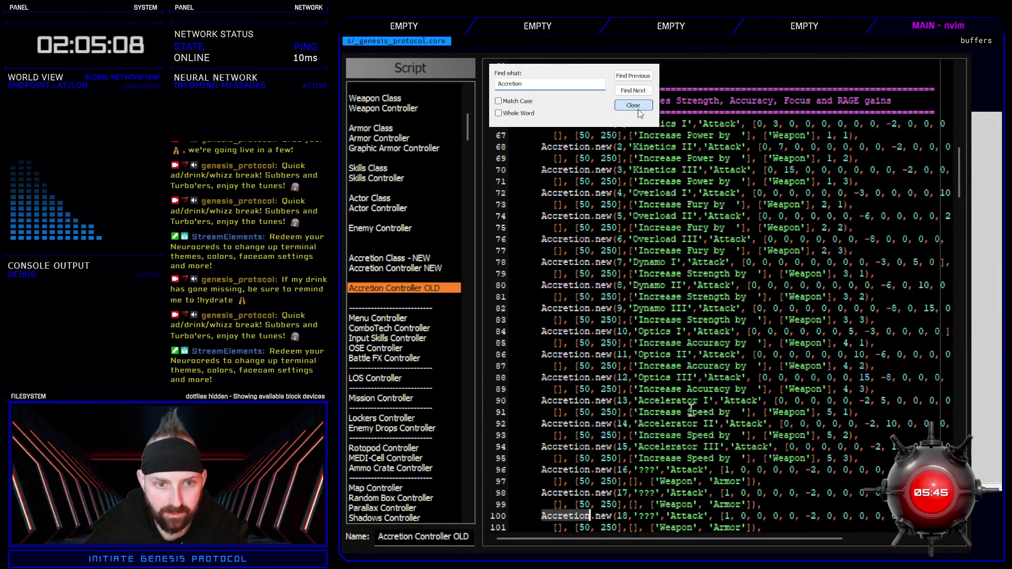
Step: Close the editor, playtest, then reopen the scripts to view Accretion Class - NEW
click(639, 113)
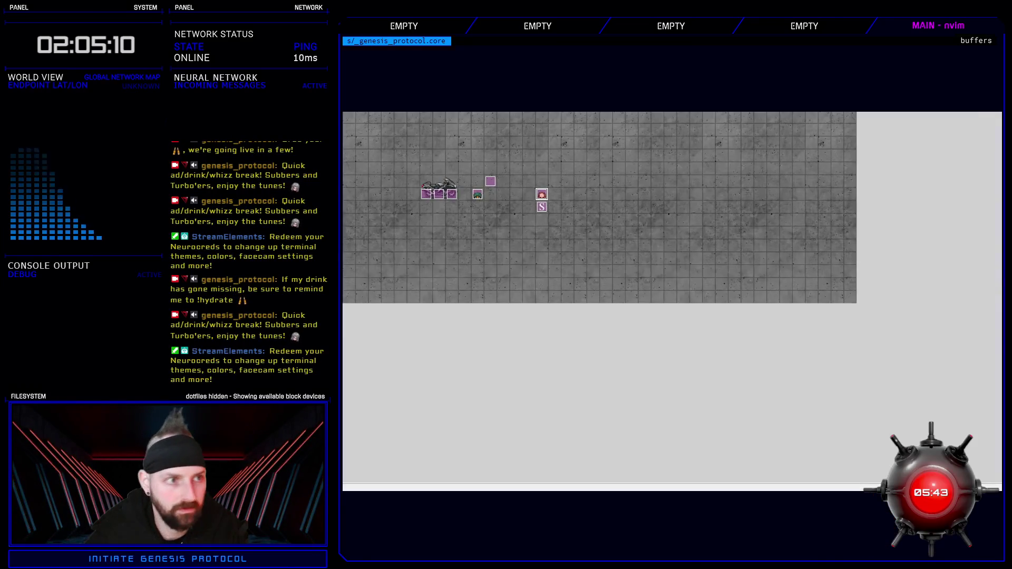
key(F12)
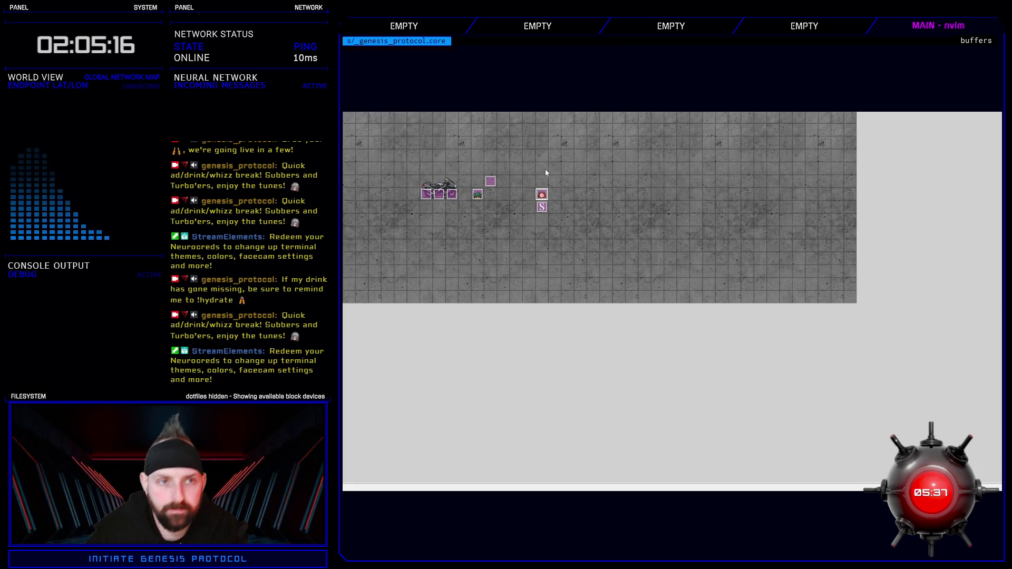
key(F11)
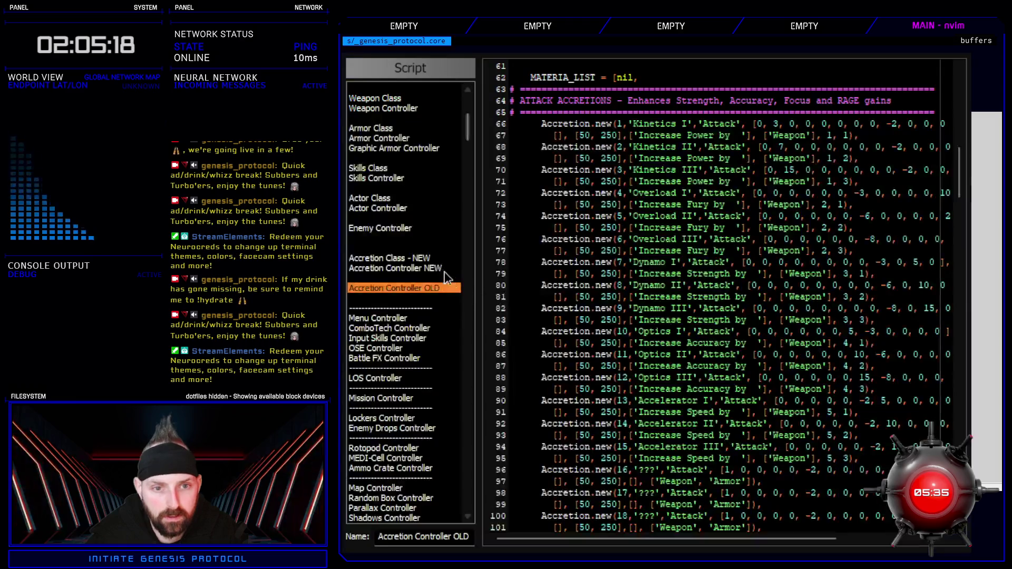
click(421, 258)
scroll(621, 325, up, 3)
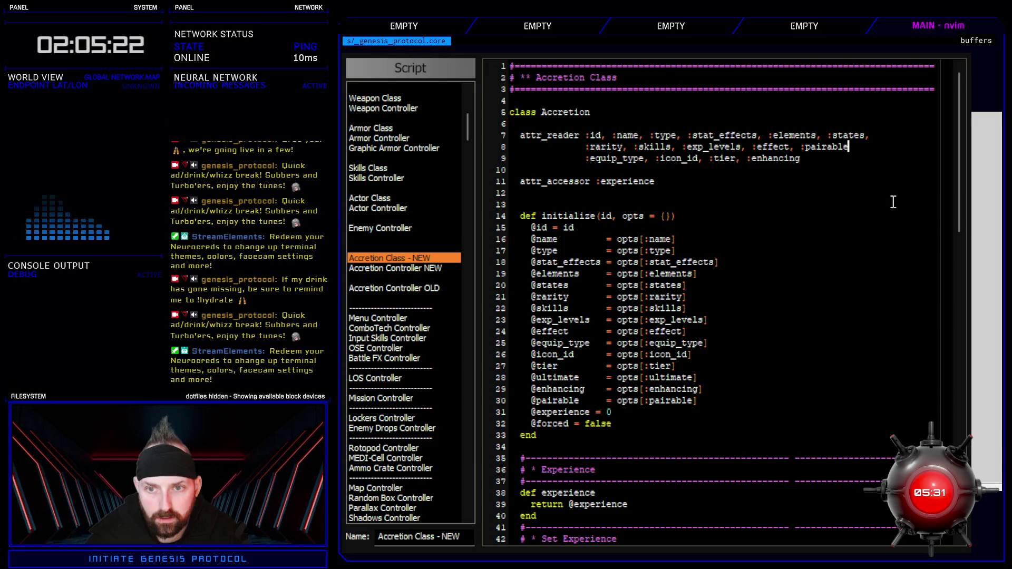
key(Escape)
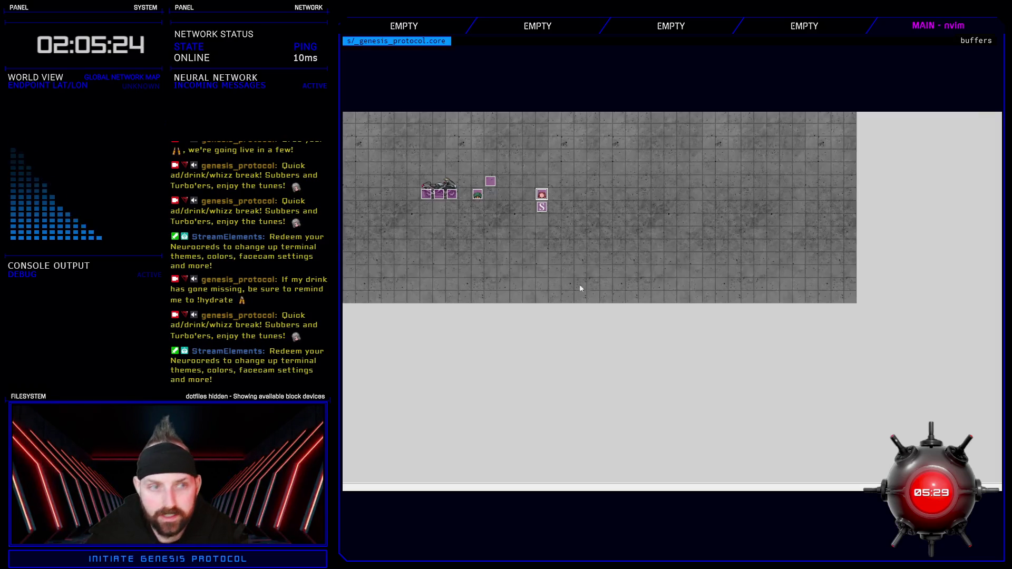
Step: Playtest again, dismiss the ArgumentError (14 for 2), and view Accretion Controller OLD
key(ctrl+r)
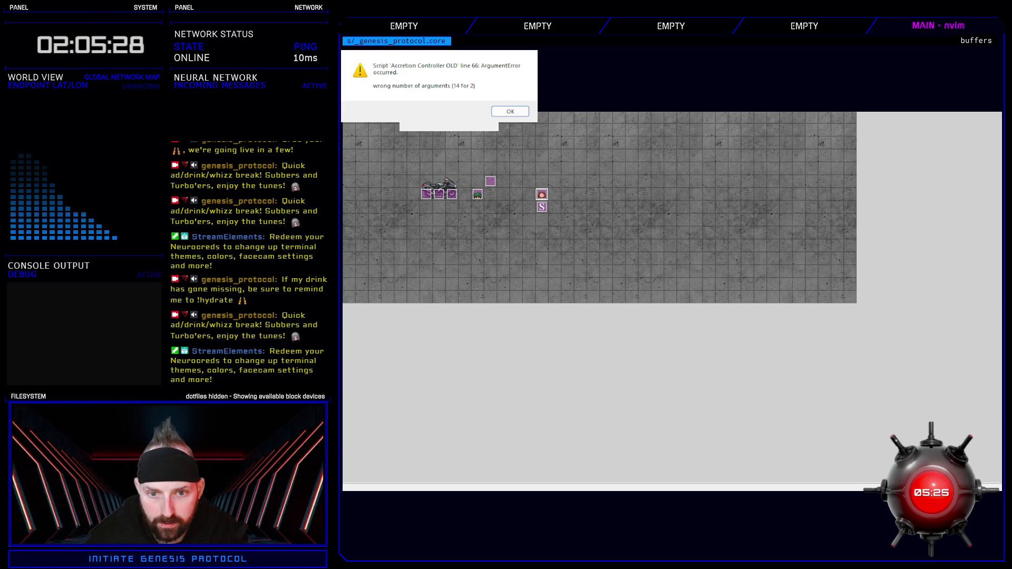
key(Return)
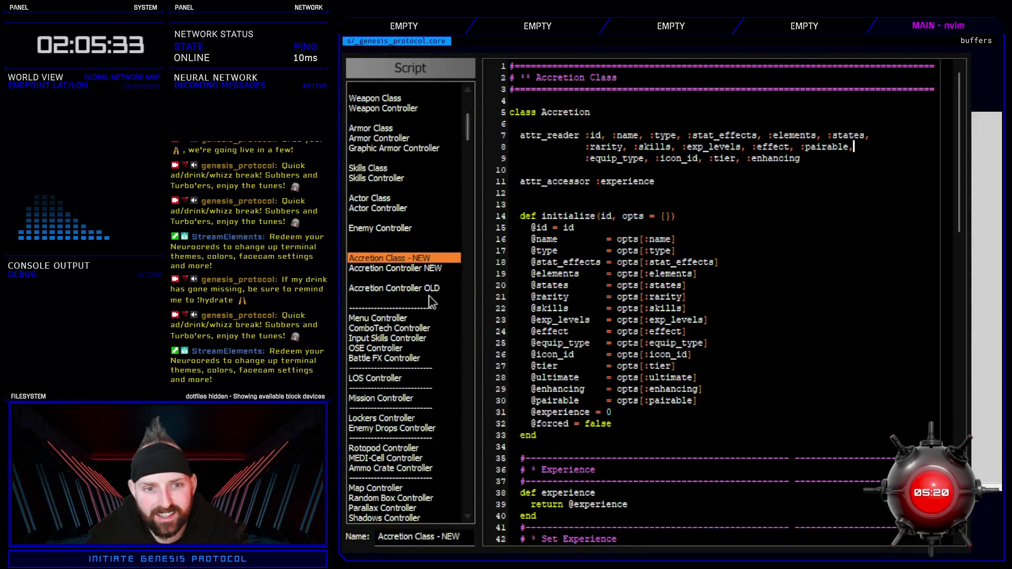
click(428, 289)
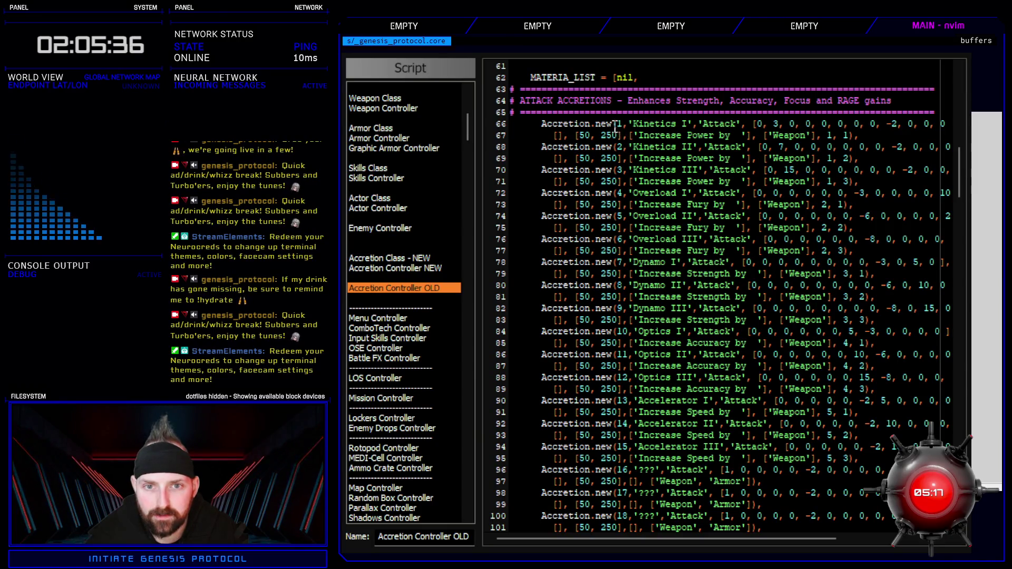
Step: Delete all code in Accretion Controller OLD, clear its name, and close the Script Editor
mouse_move(614, 128)
mouse_down()
mouse_move(801, 181)
mouse_move(801, 137)
mouse_move(859, 136)
mouse_up()
click(859, 135)
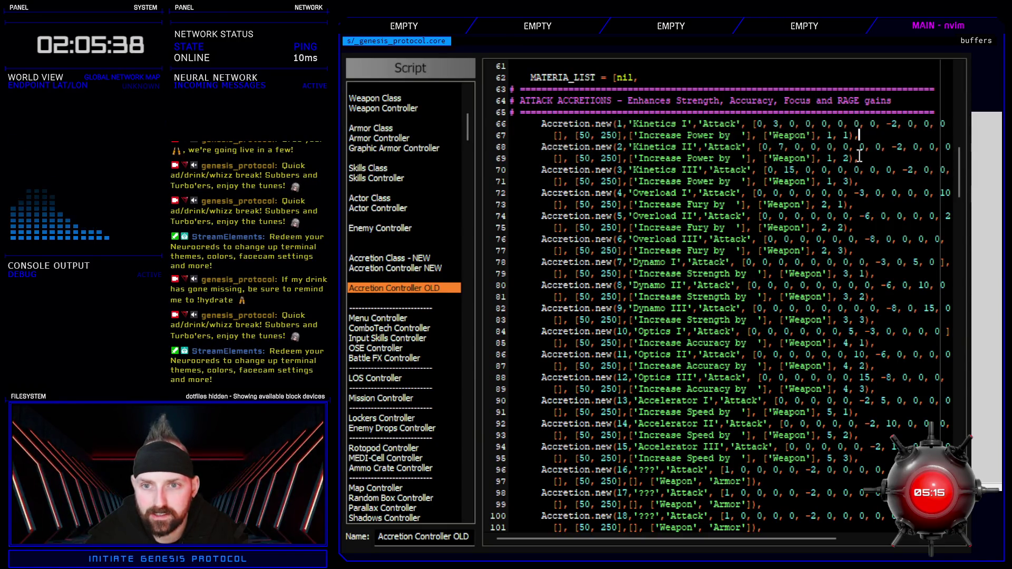
scroll(689, 295, up, 6)
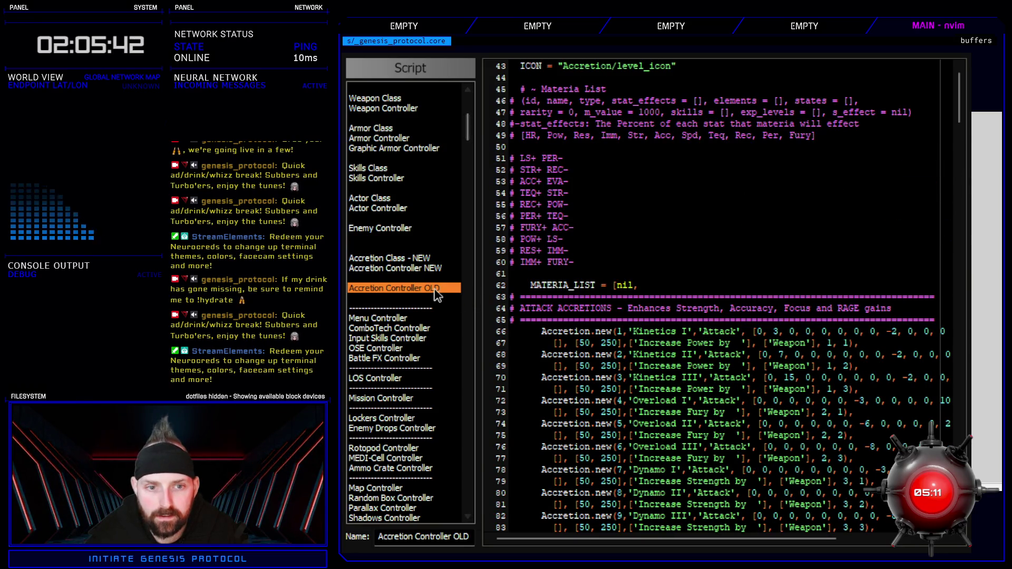
key(Delete)
mouse_move(468, 126)
mouse_down()
mouse_move(477, 425)
mouse_move(460, 129)
mouse_up()
key(ctrl+v)
click(403, 258)
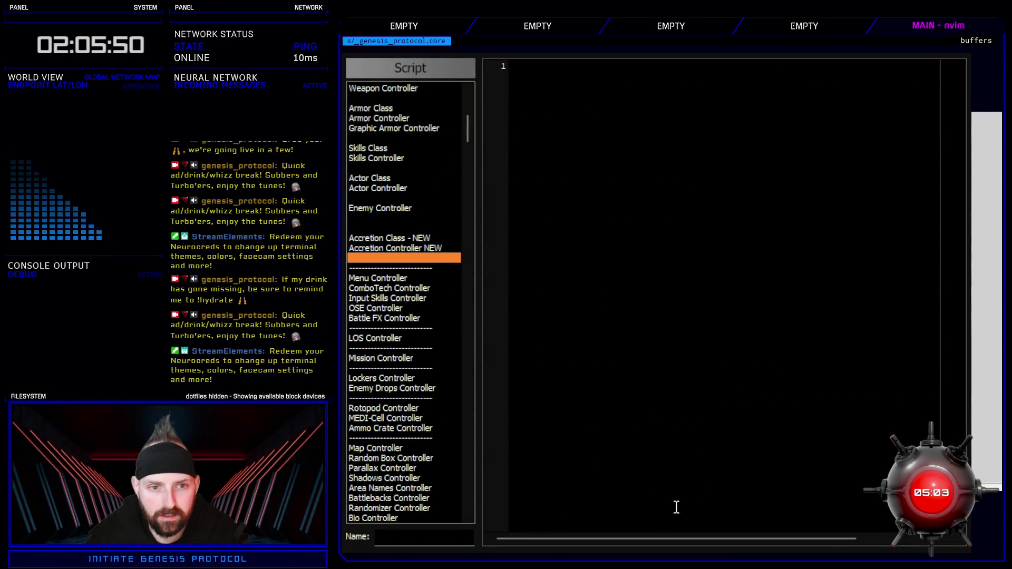
key(Escape)
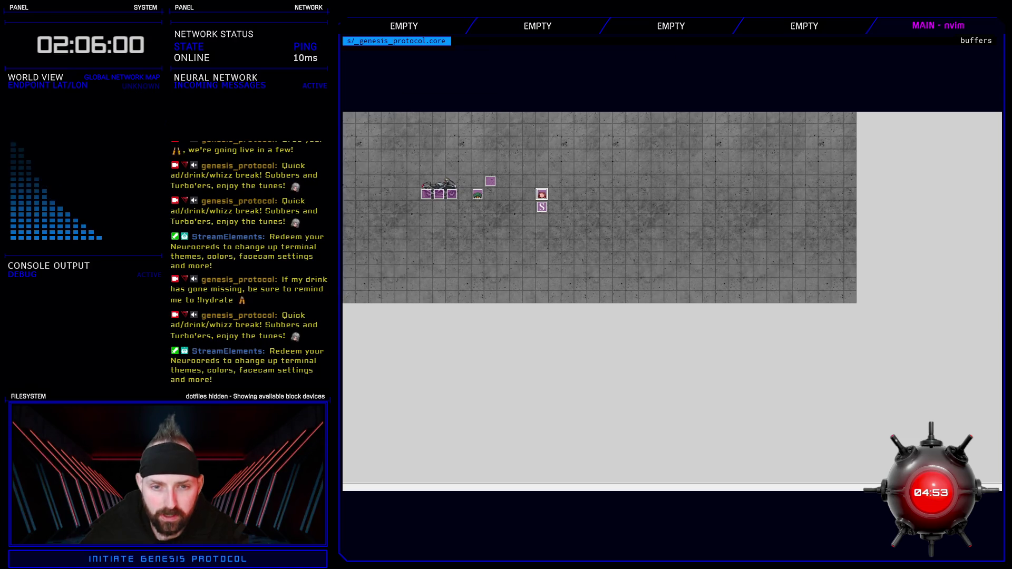
Step: Reopen the scripts on Scene_Title and select $data_materia on line 44 for searching
key(F11)
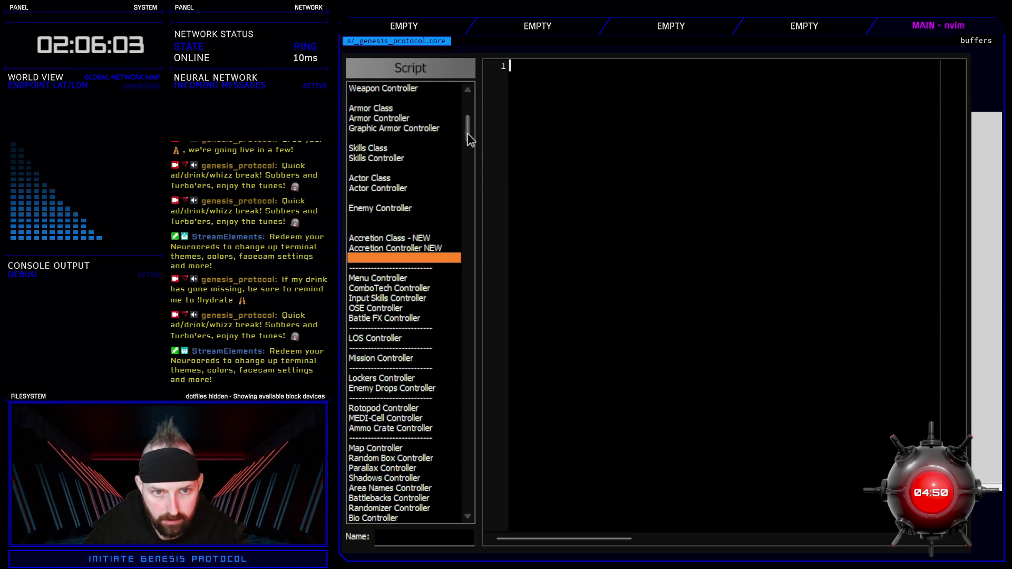
mouse_move(467, 106)
mouse_down()
mouse_move(484, 352)
mouse_move(493, 328)
mouse_up()
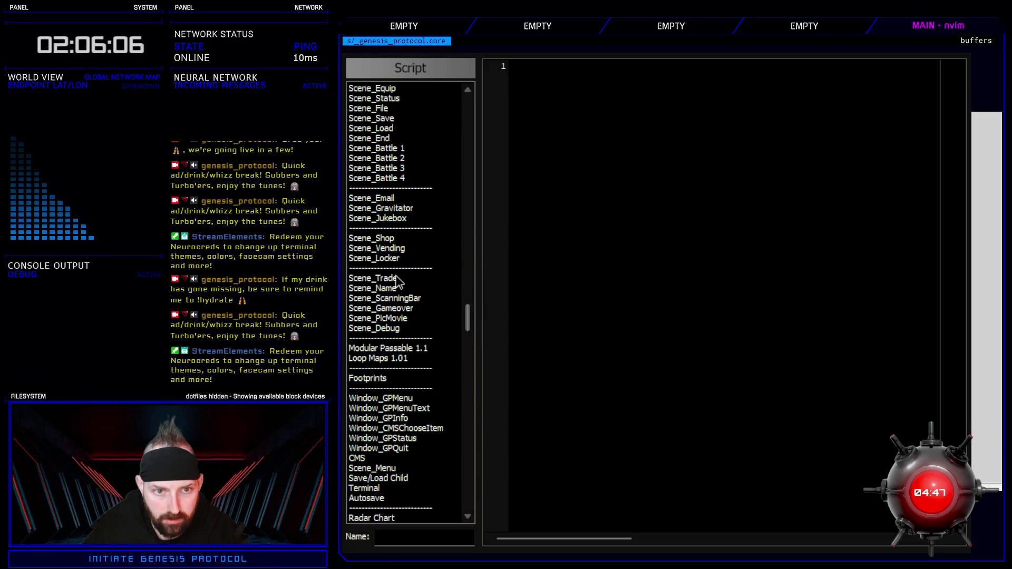
scroll(424, 288, up, 2)
scroll(424, 288, up, 2)
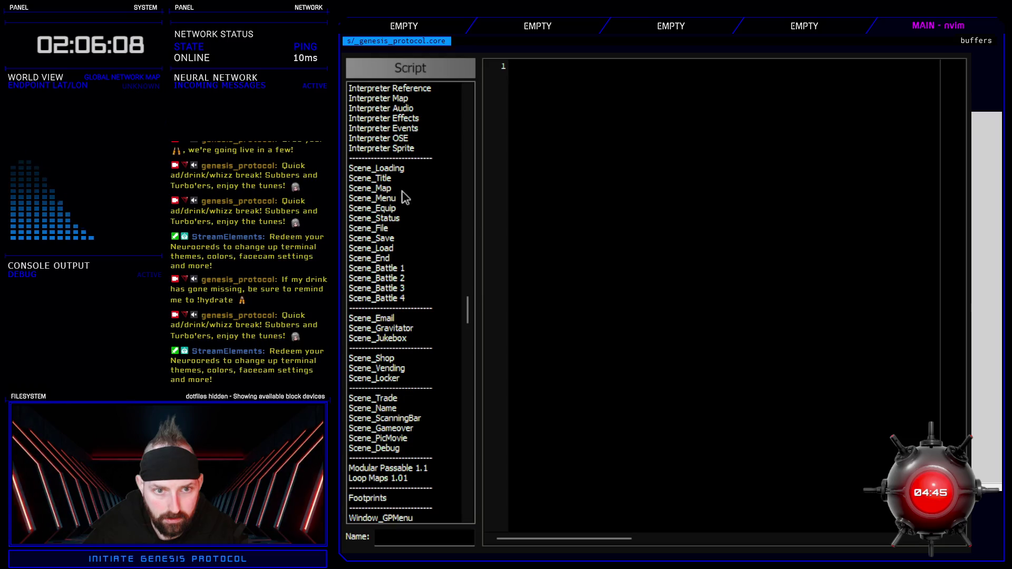
click(403, 179)
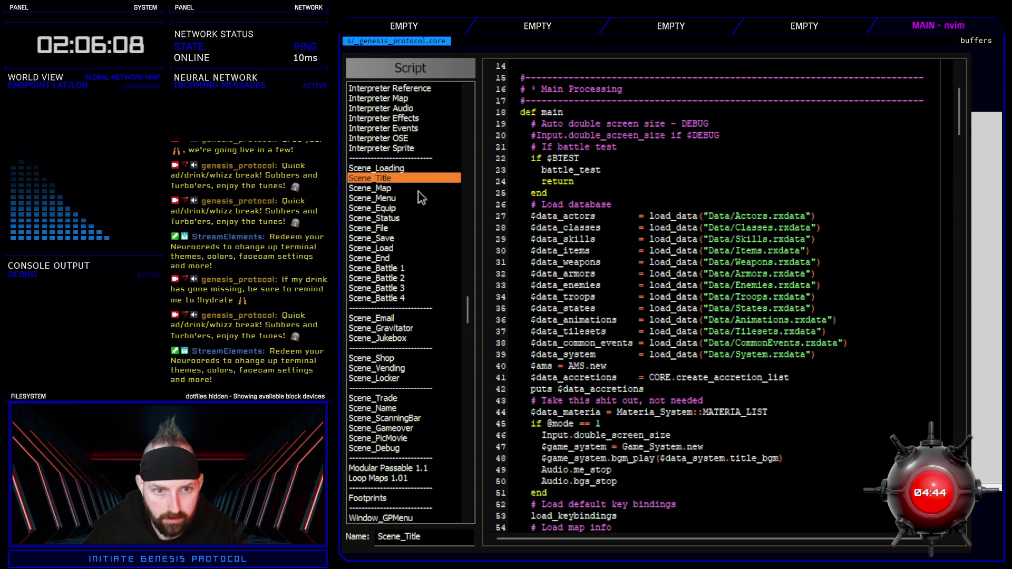
mouse_move(798, 409)
mouse_down()
mouse_move(522, 389)
mouse_move(522, 401)
mouse_move(601, 413)
mouse_up()
click(562, 412)
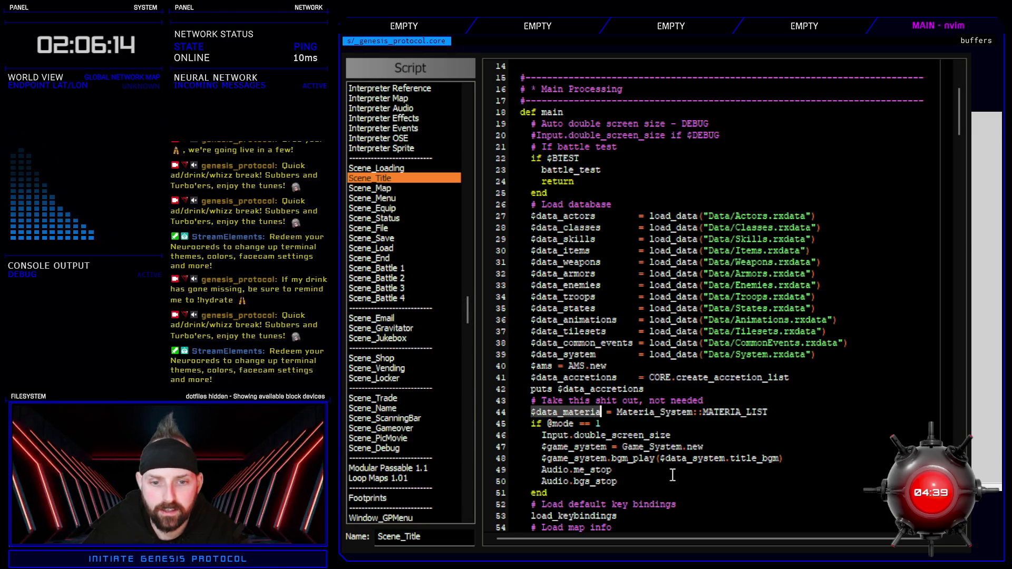
click(418, 179)
Step: Search all scripts for $data_materia and find its uses in the Accretion System script
key(ctrl+shift+f)
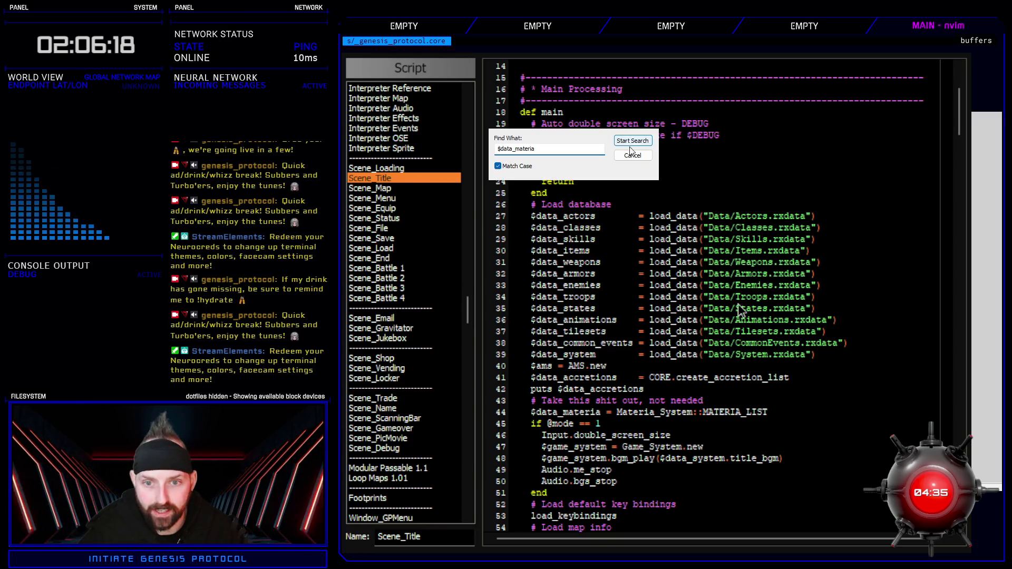
click(632, 141)
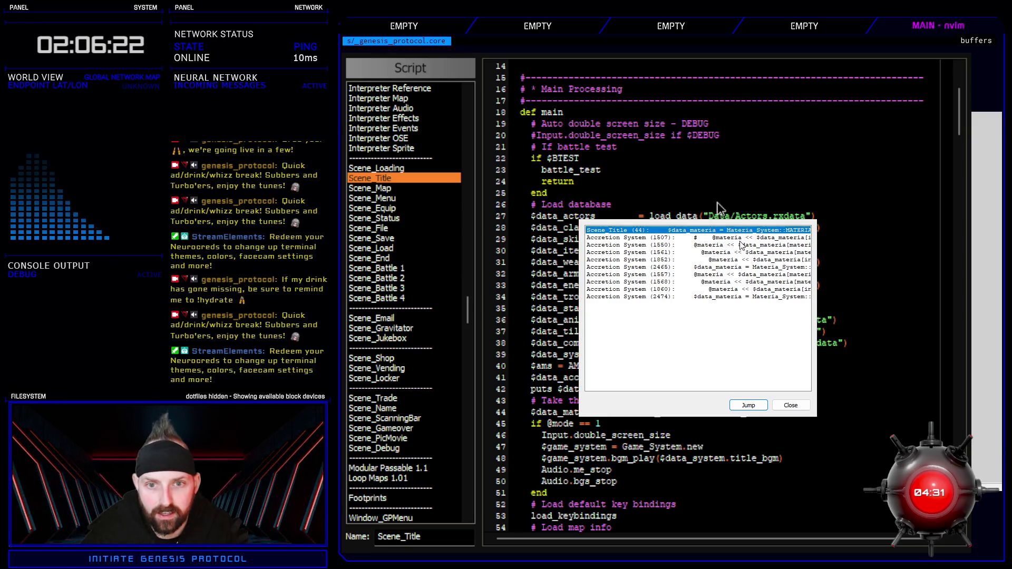
double_click(722, 237)
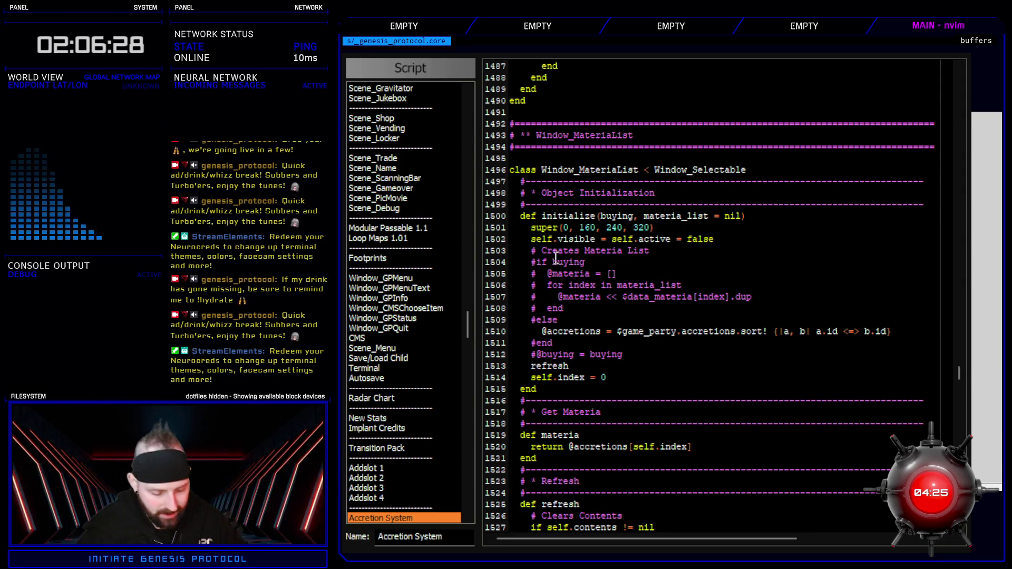
key(ctrl+f)
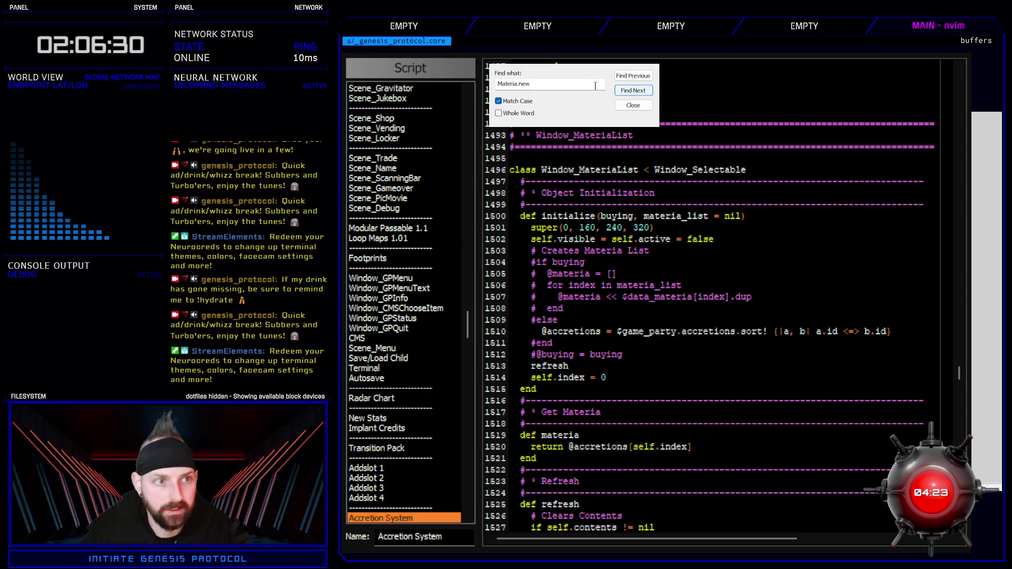
text($data_materia)
click(498, 101)
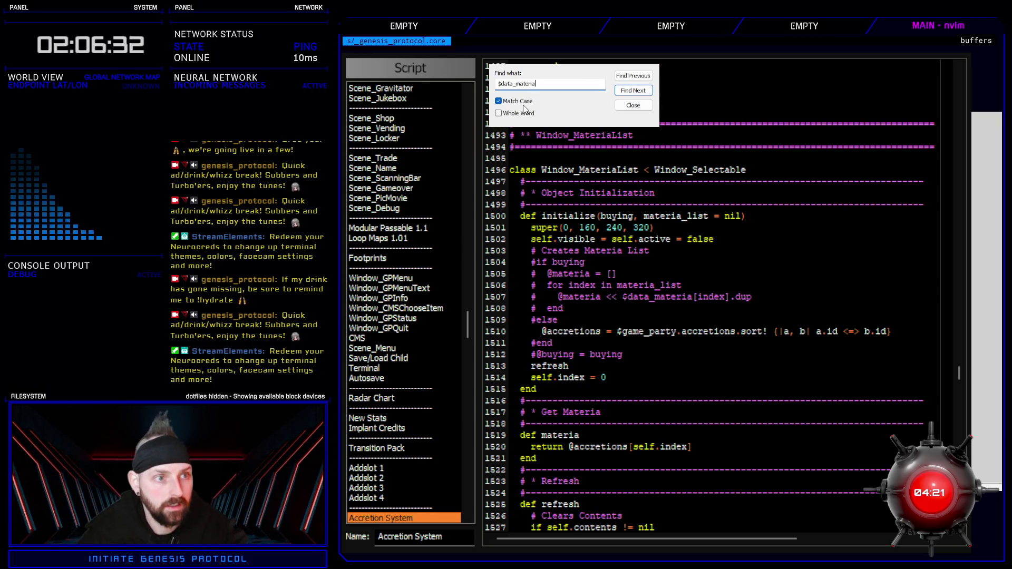
click(644, 93)
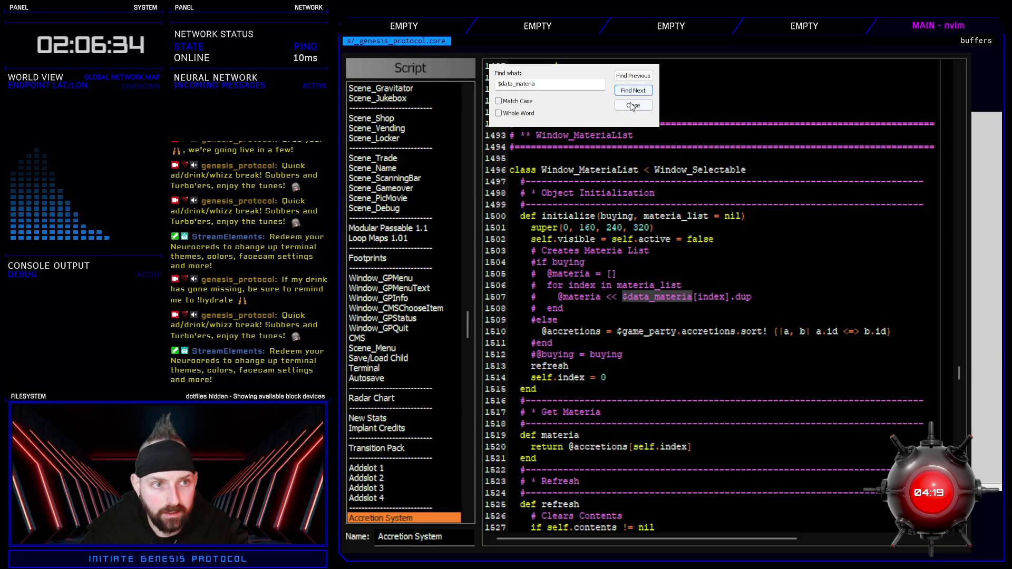
click(632, 105)
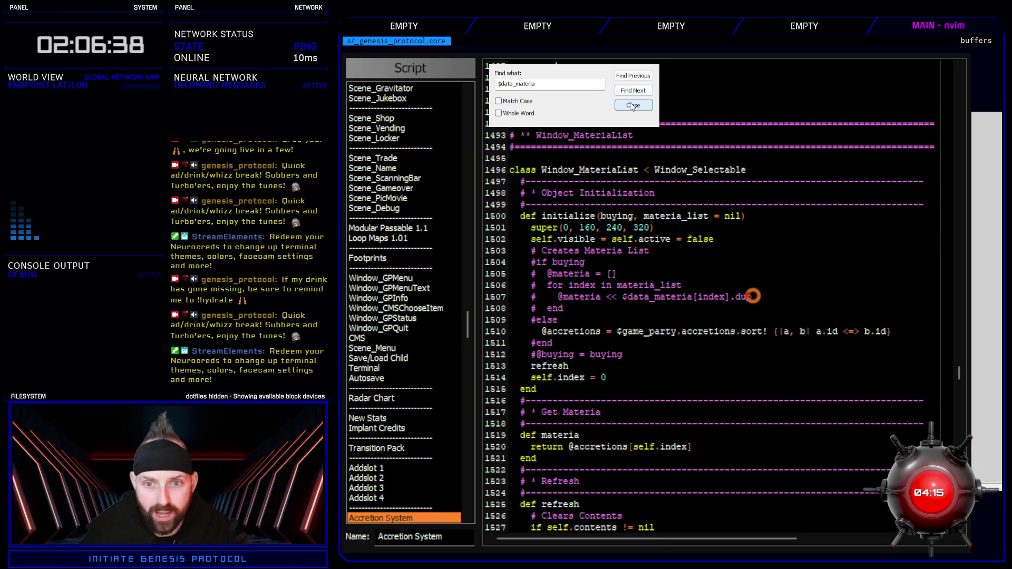
Step: List every $data_materia match and review the Accretion System matches around line 1507
key(ctrl+shift+f)
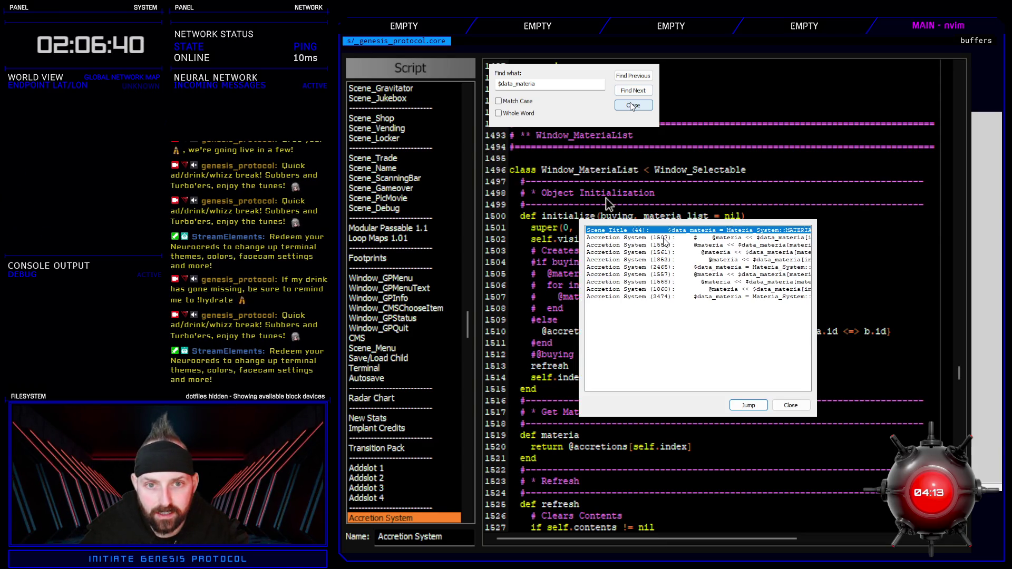
click(665, 238)
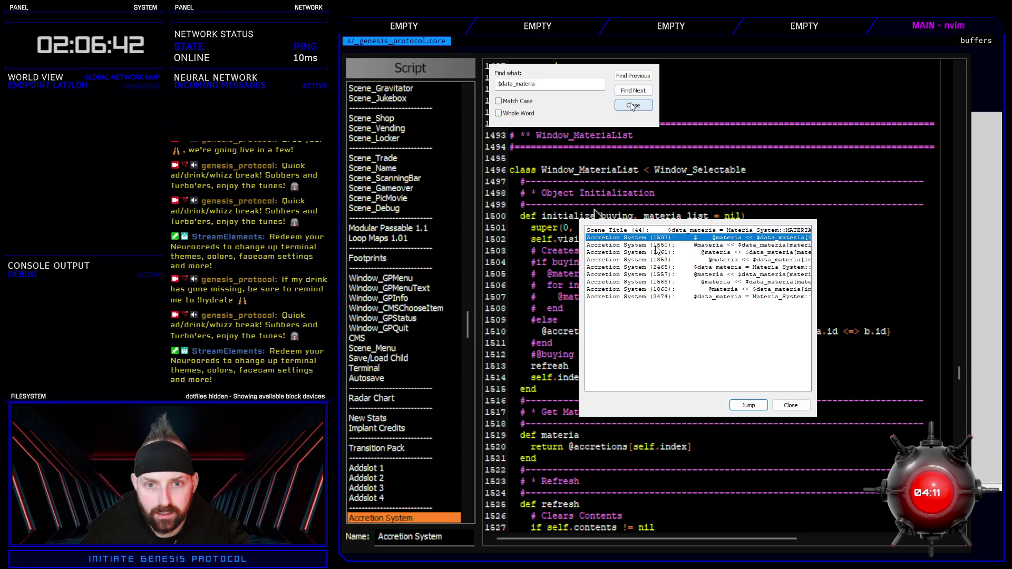
double_click(657, 246)
scroll(548, 290, down, 10)
drag(468, 422, 481, 260)
scroll(409, 261, down, 15)
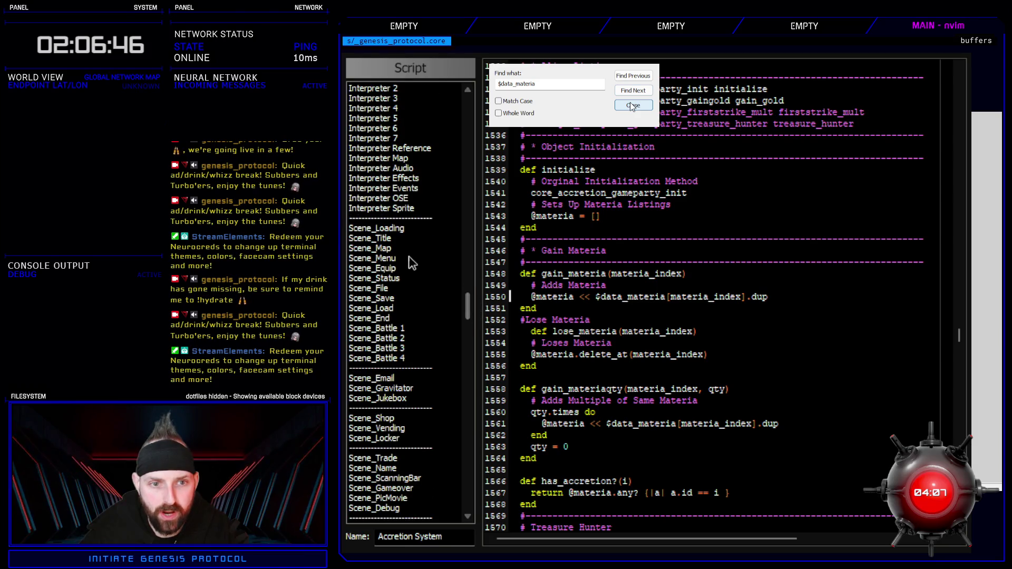
Step: Delete the leftover materia comment and $data_materia line in Scene_Title, then playtest with F12
click(388, 240)
scroll(538, 193, down, 4)
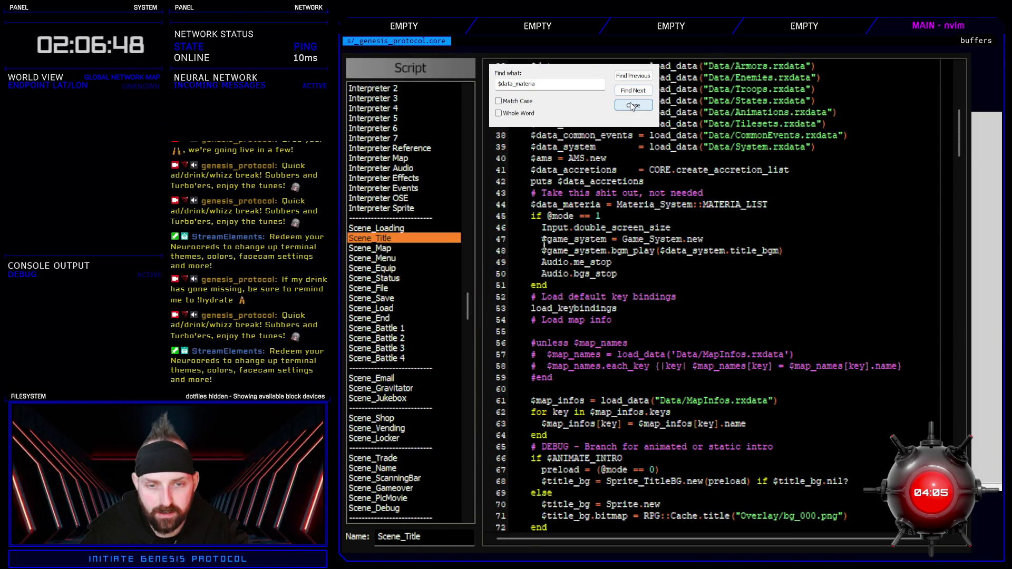
drag(539, 193, 667, 182)
scroll(517, 352, up, 4)
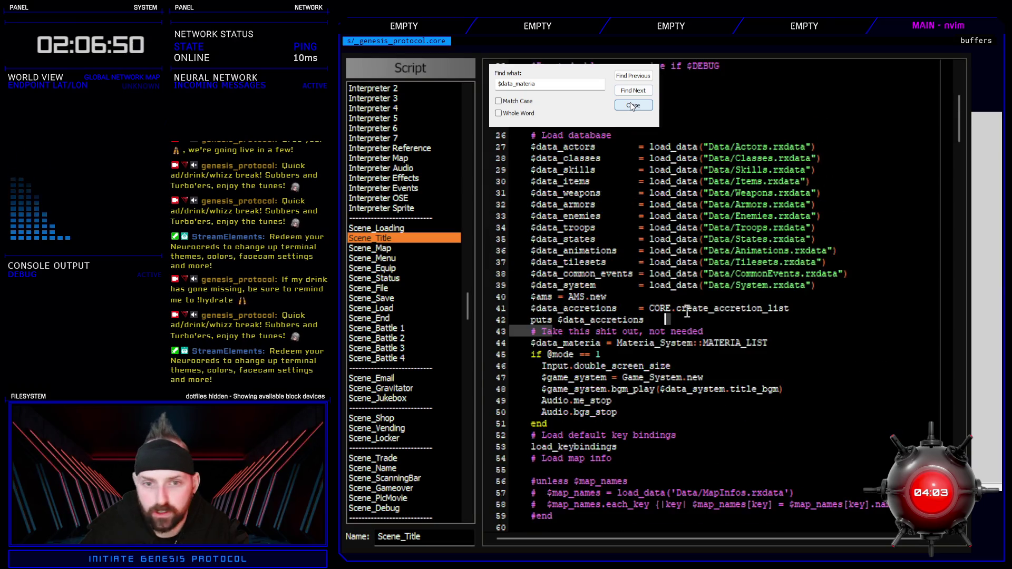
drag(495, 331, 497, 345)
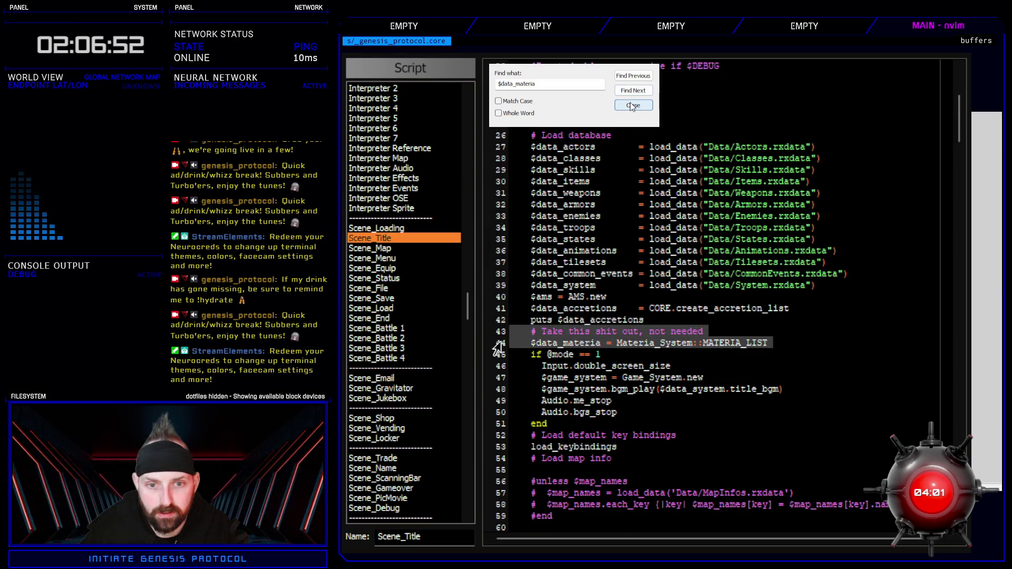
key(Delete)
key(F12)
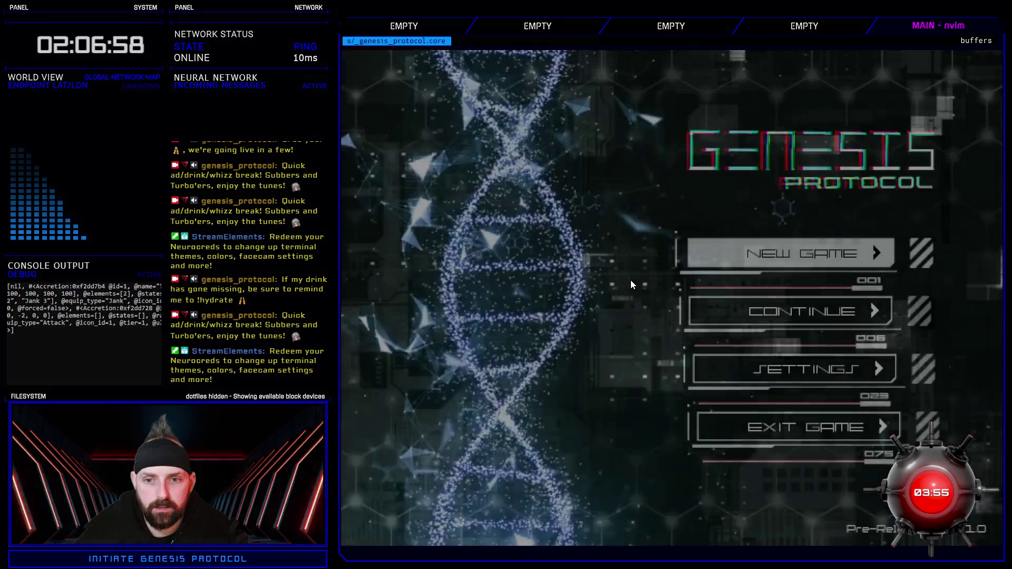
Step: Choose New Game and confirm Normal difficulty to reach the first map
key(Return)
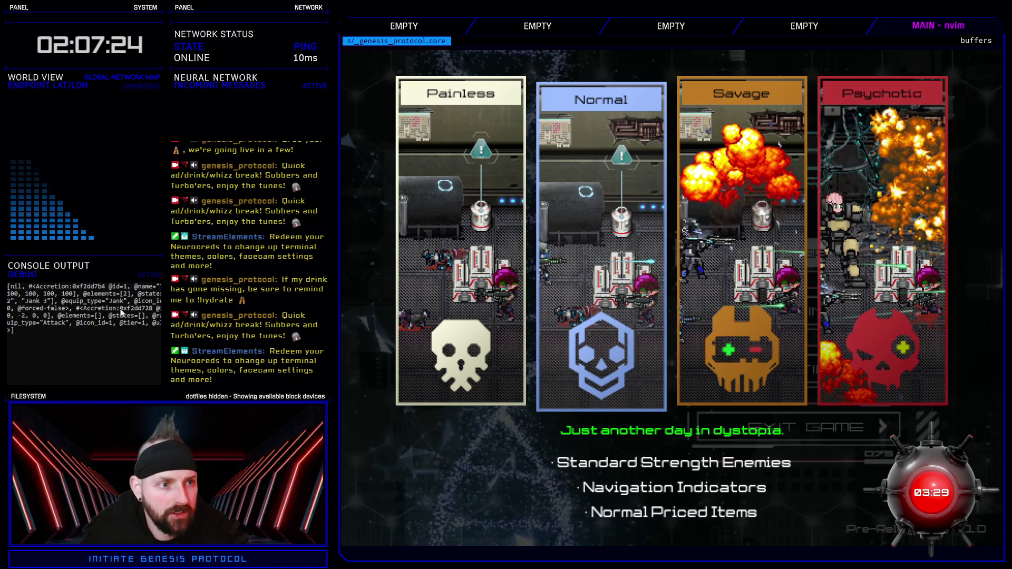
key(Return)
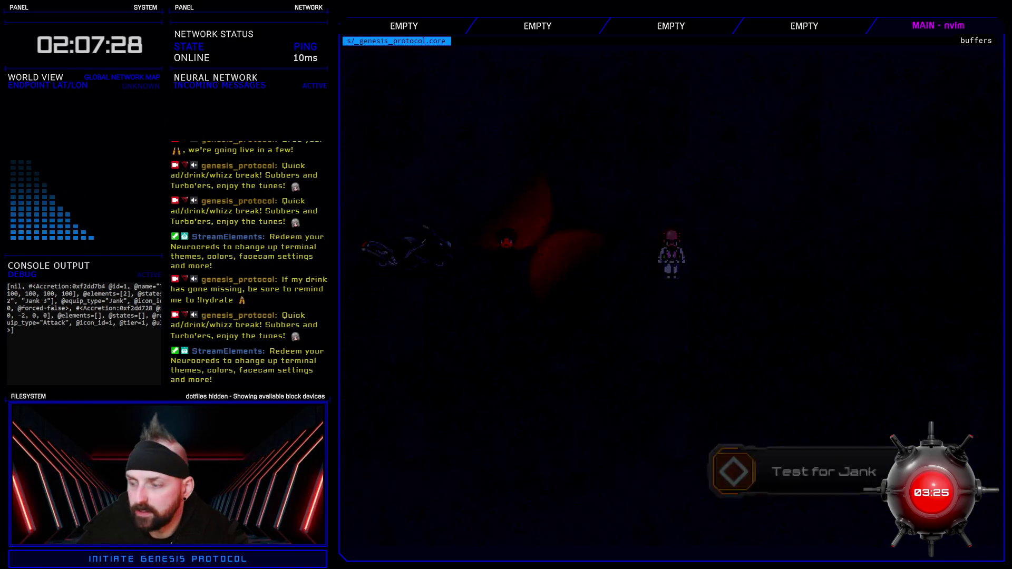
Step: Equip and remove Test for Jank in both Fists slots as a test, then return to the map
key(Escape)
key(Down)
key(Return)
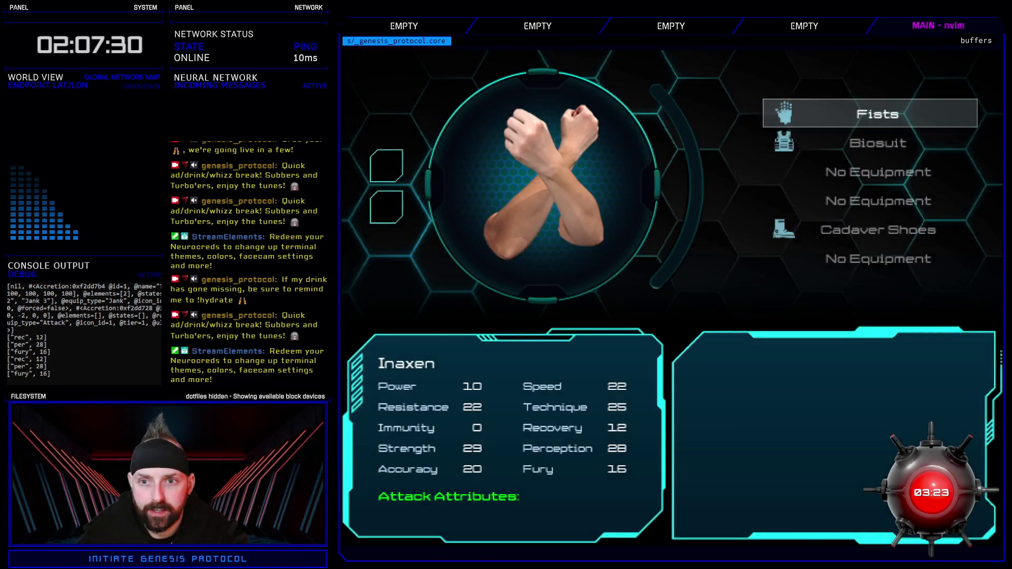
key(Return)
key(Return)
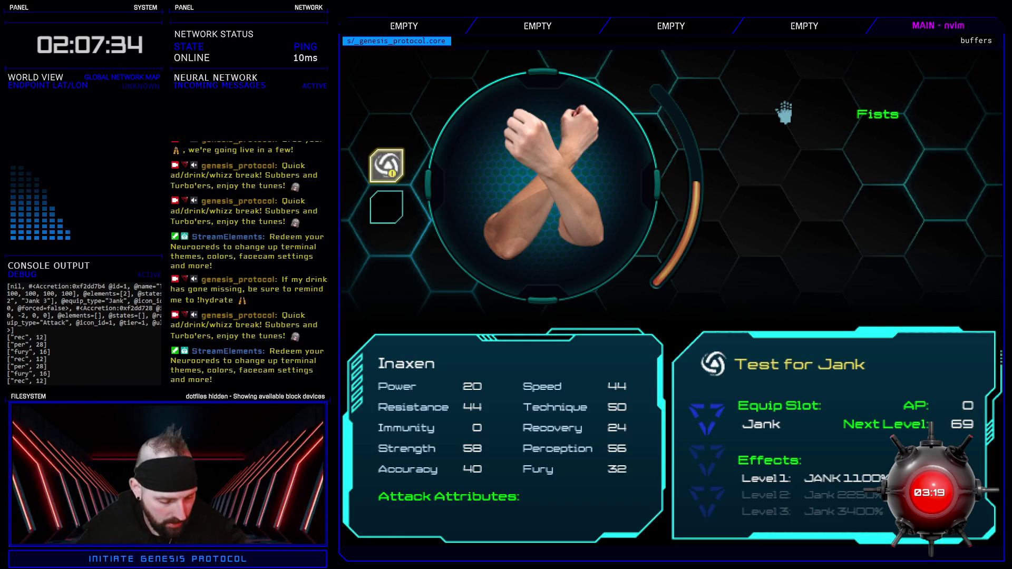
key(Return)
key(Down)
key(Return)
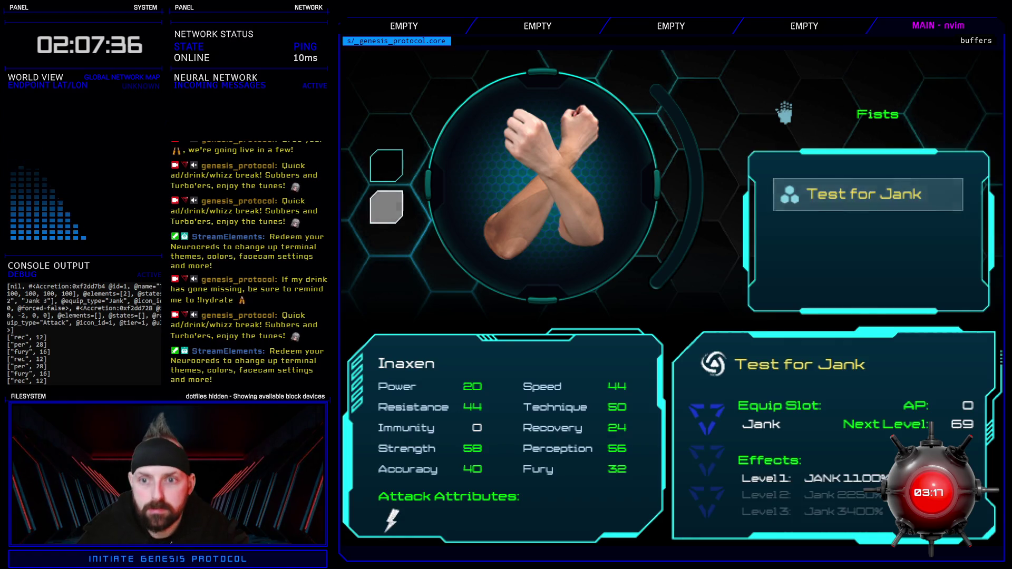
key(Return)
key(Return)
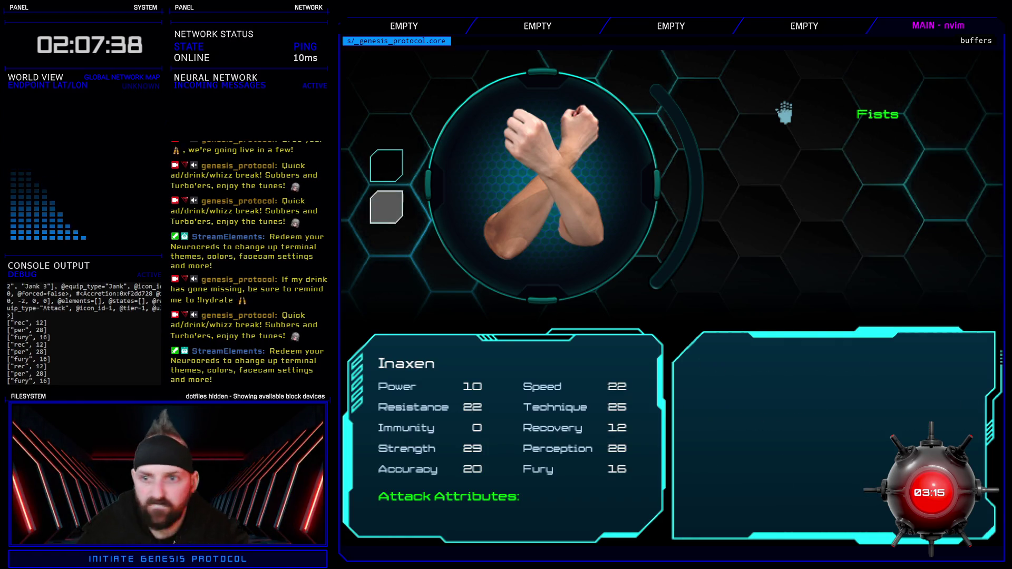
key(Return)
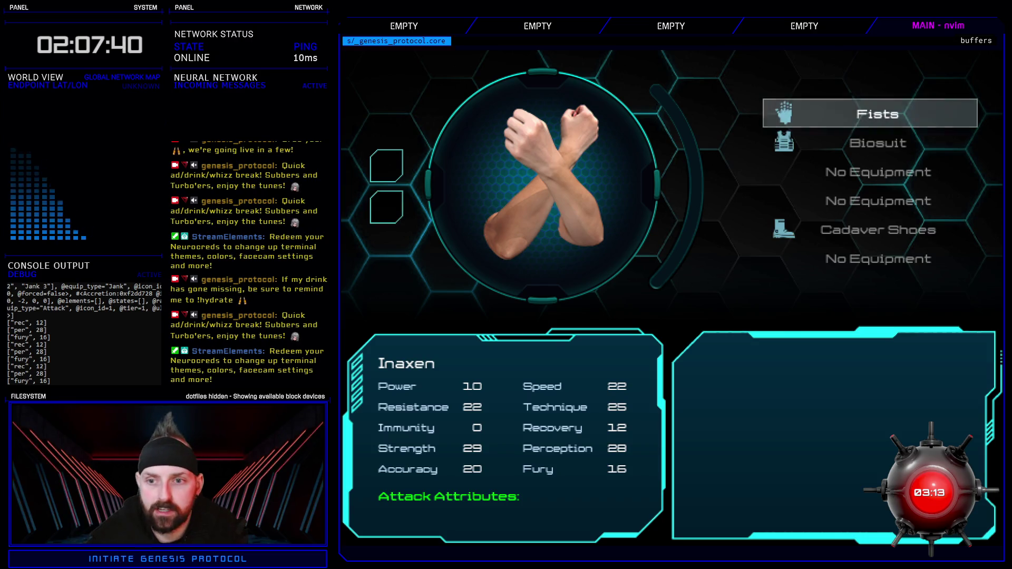
key(Down)
key(Down)
key(Down)
key(Return)
key(Return)
key(Return)
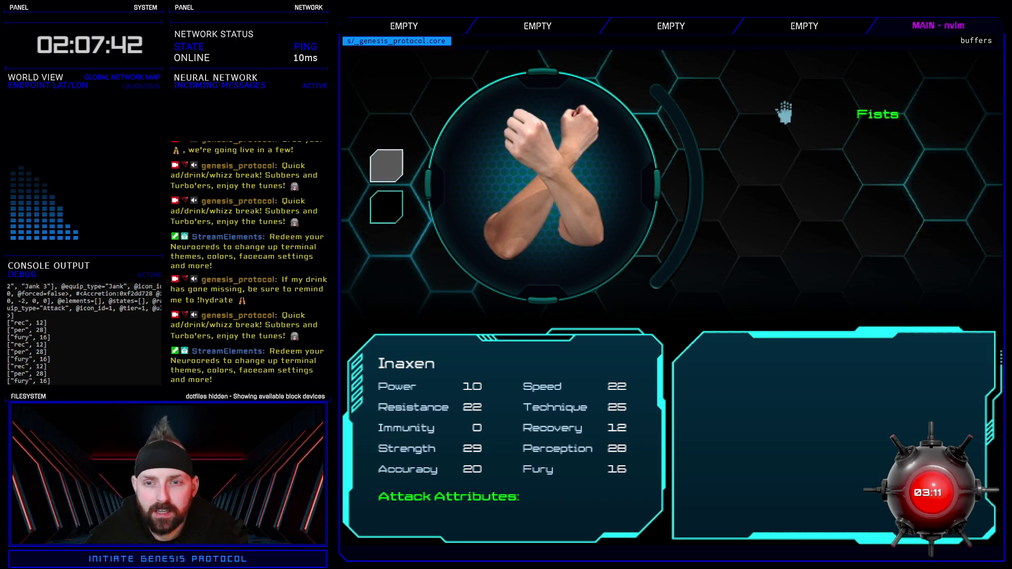
key(Escape)
key(Escape)
key(Escape)
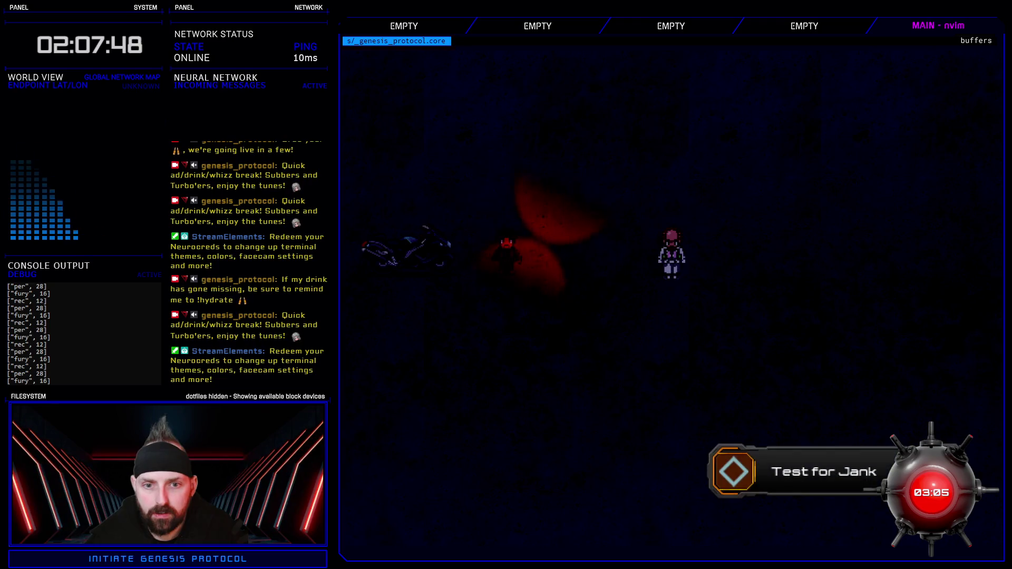
Step: Reopen the Enhance screen and go back into the Fists enhancement slots
key(Escape)
key(Down)
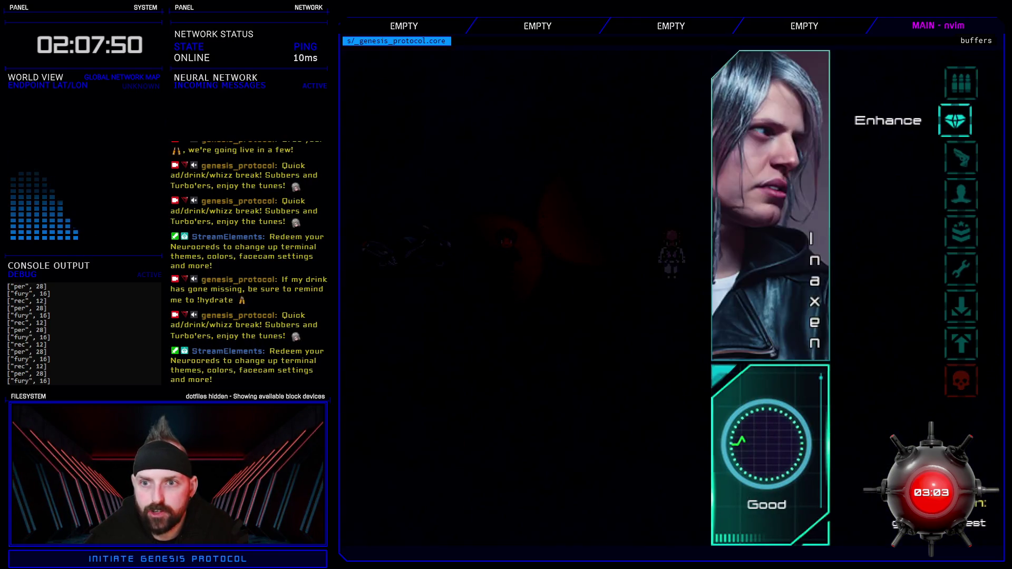
key(Return)
key(Return)
key(Return)
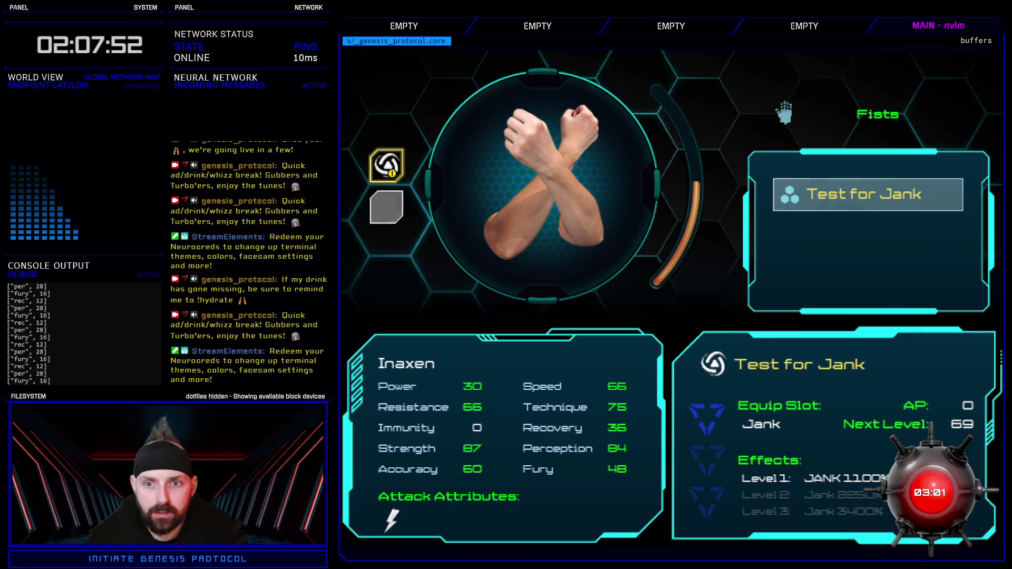
key(Return)
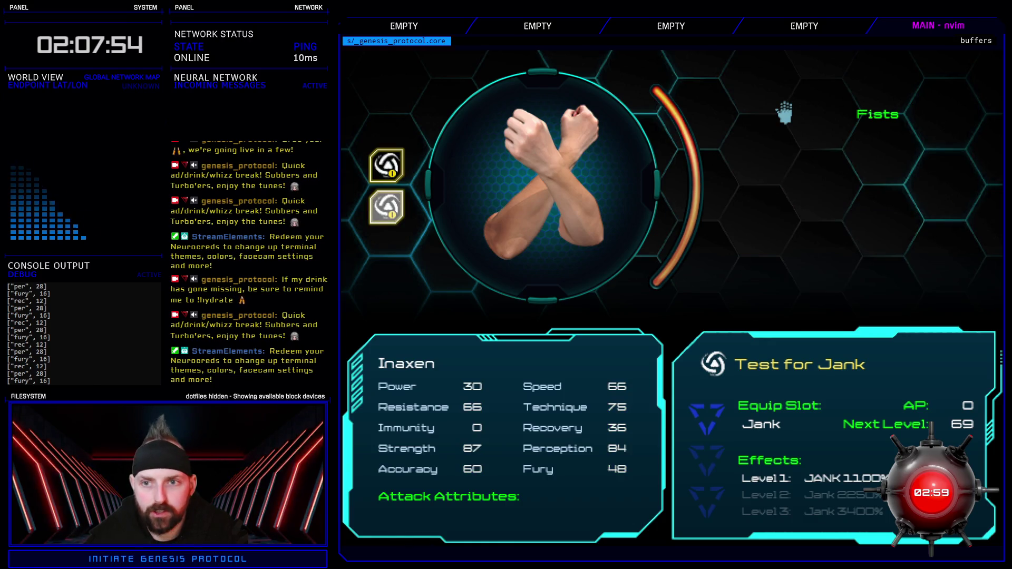
key(Escape)
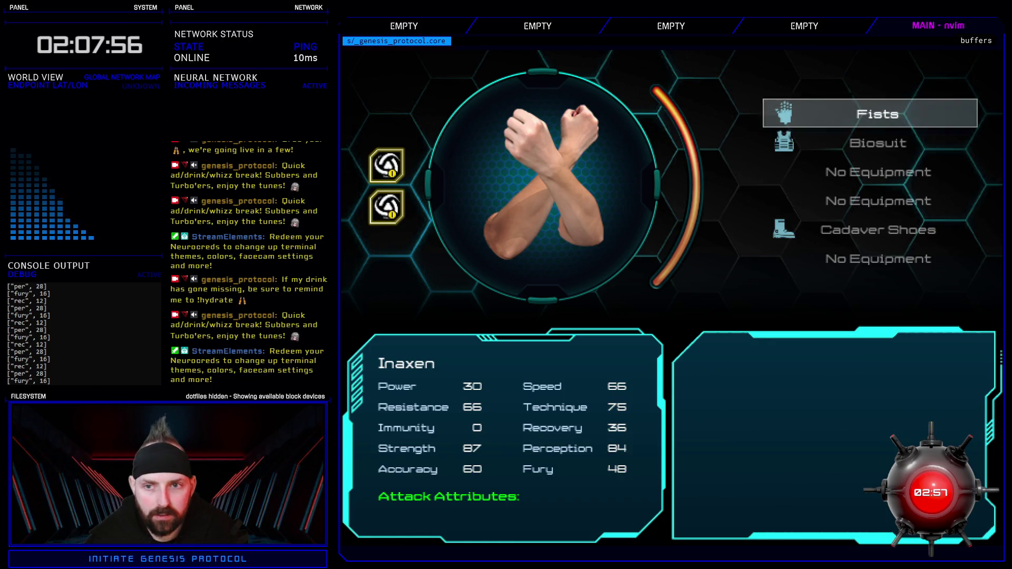
key(Escape)
key(Return)
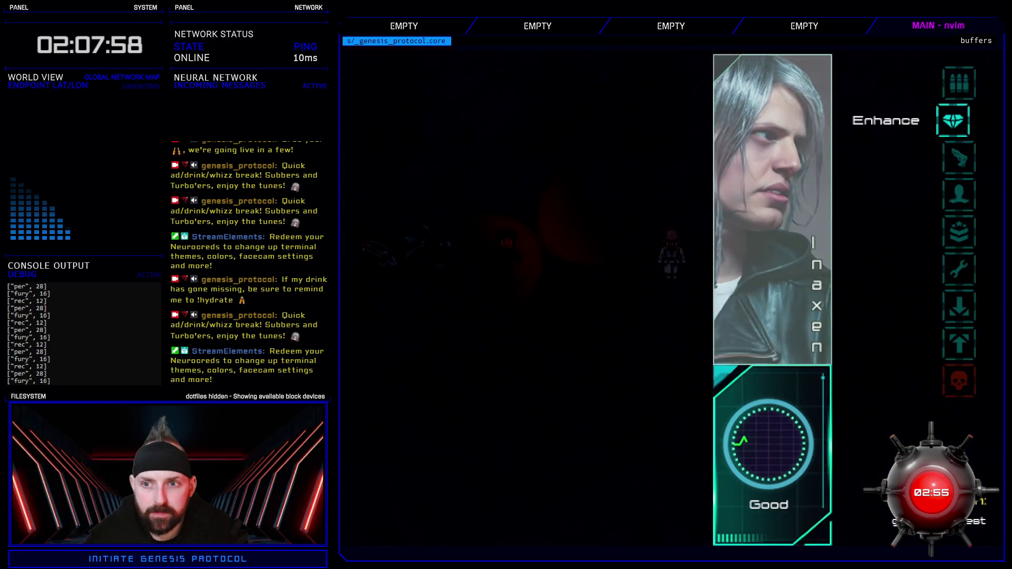
key(Down)
key(Up)
key(Return)
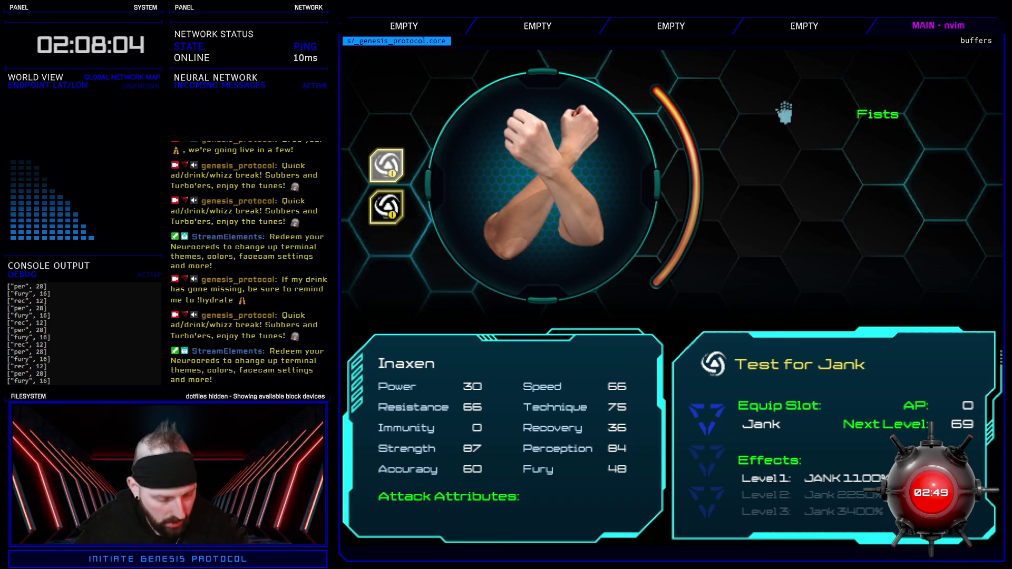
Step: Unequip Test for Jank from the first Fists slot, refit it, and fill the second slot too
click(387, 163)
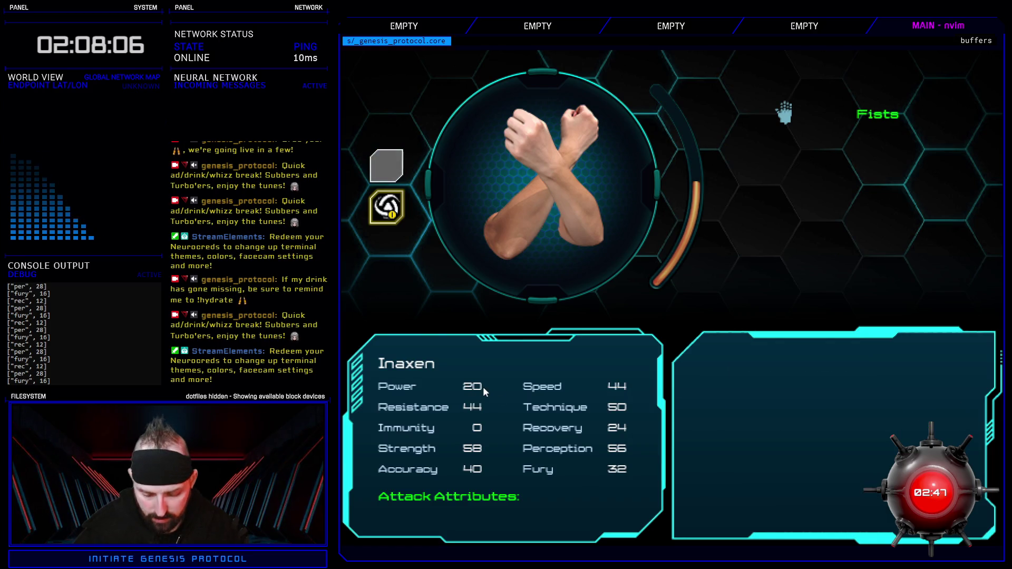
click(386, 165)
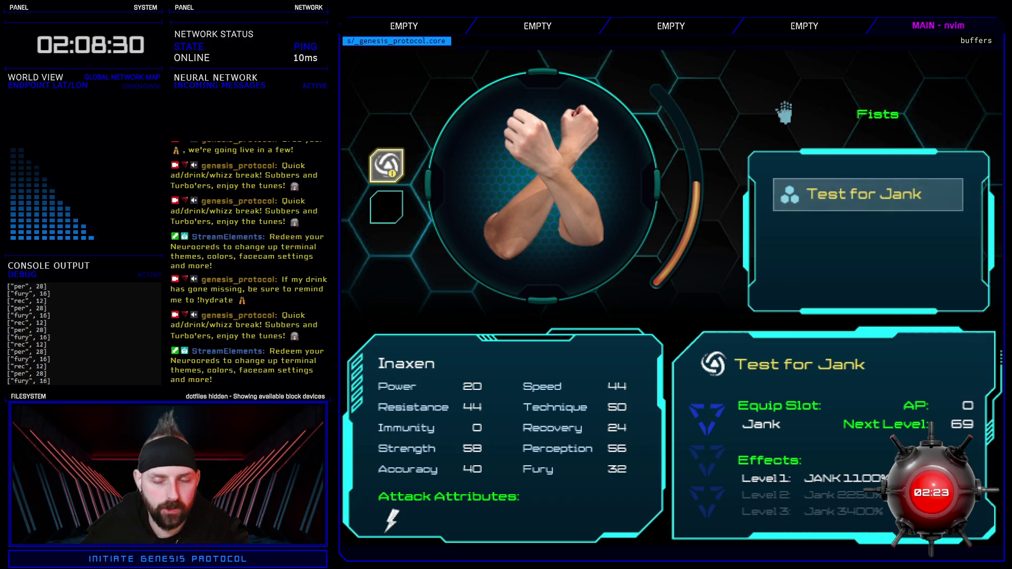
key(Return)
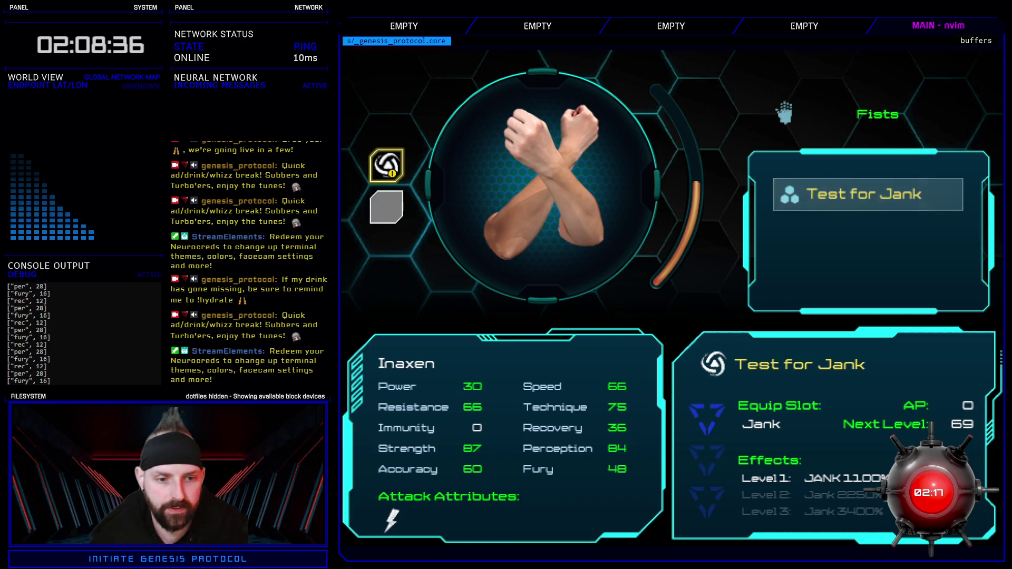
key(Return)
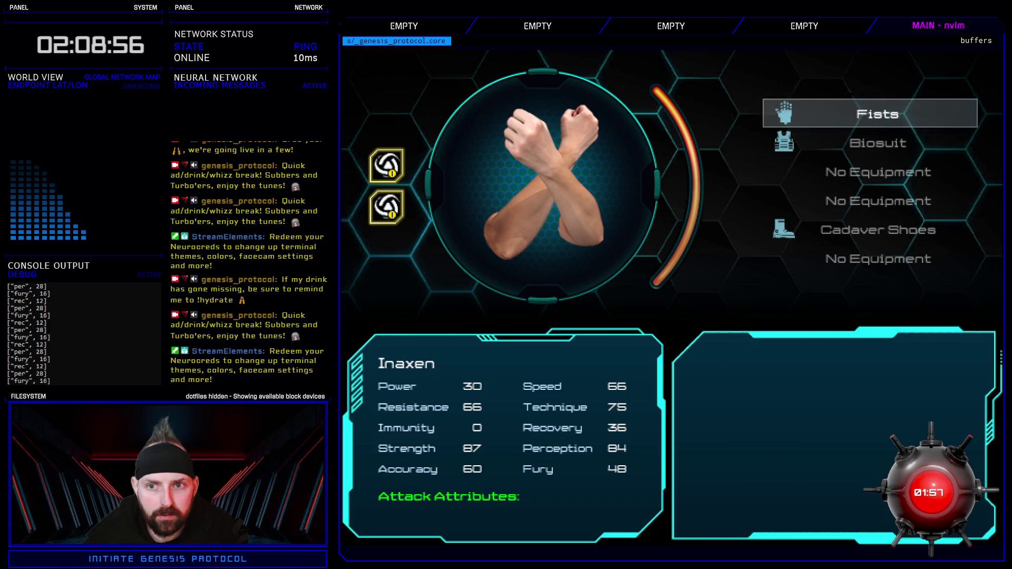
Step: Check Inaxen's Status with both enhancements, then open the Fists slot on the Equip screen
key(Escape)
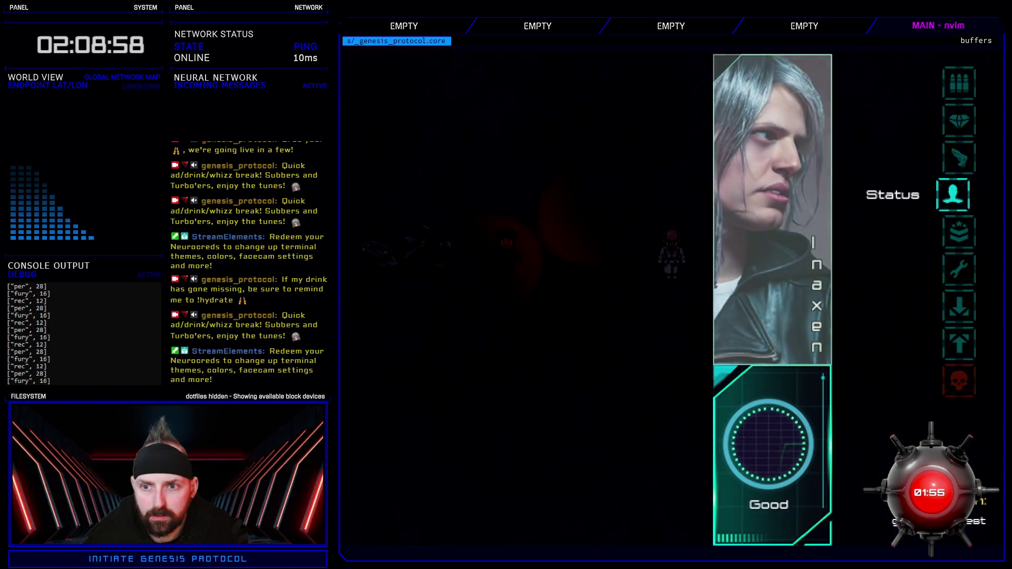
key(Return)
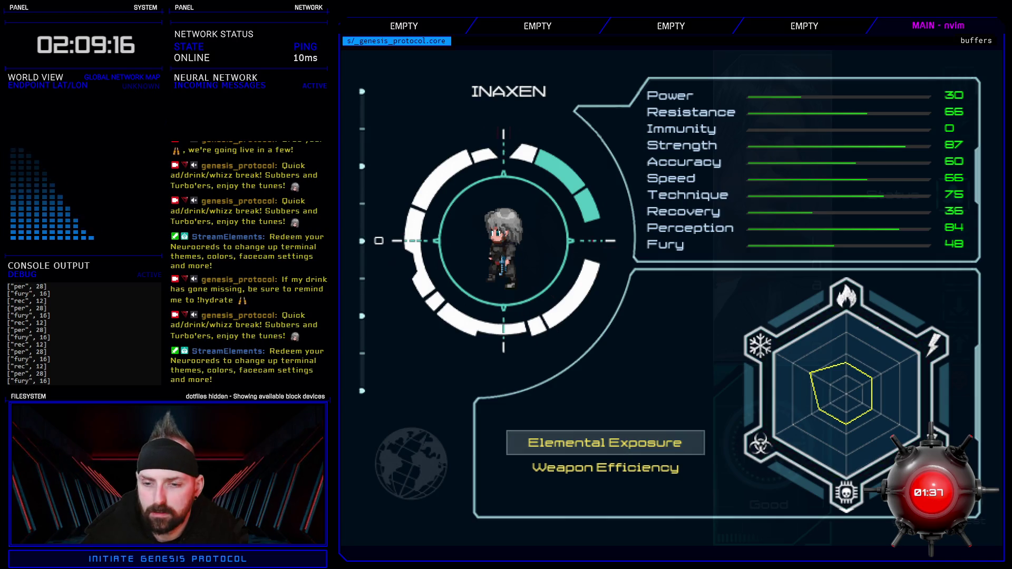
key(Escape)
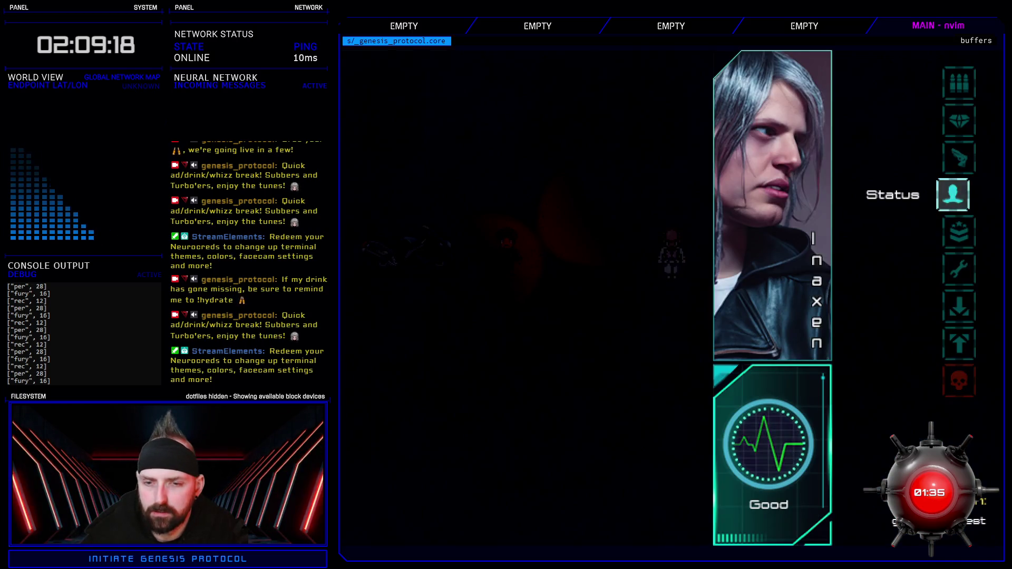
key(Up)
key(Return)
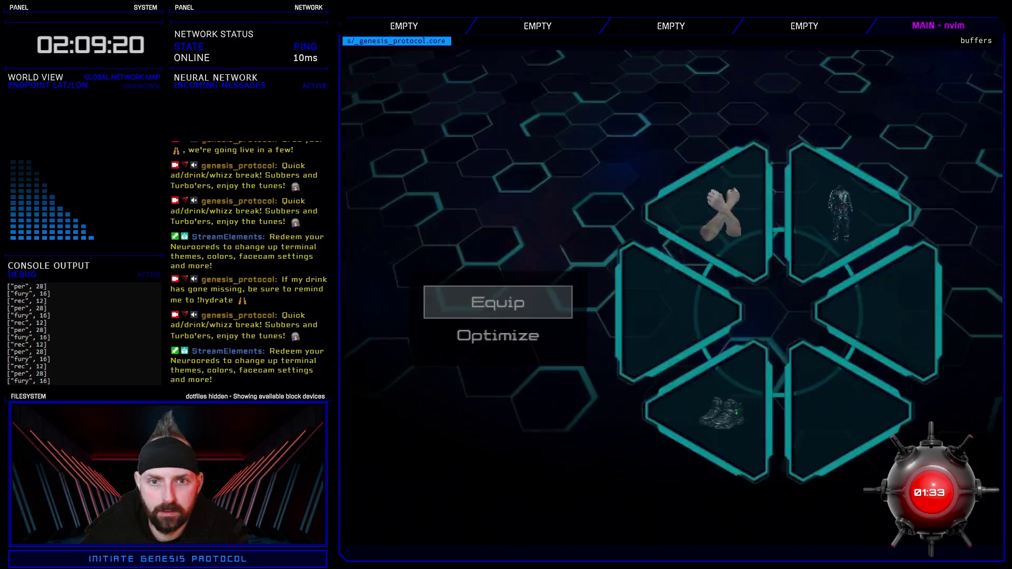
key(Return)
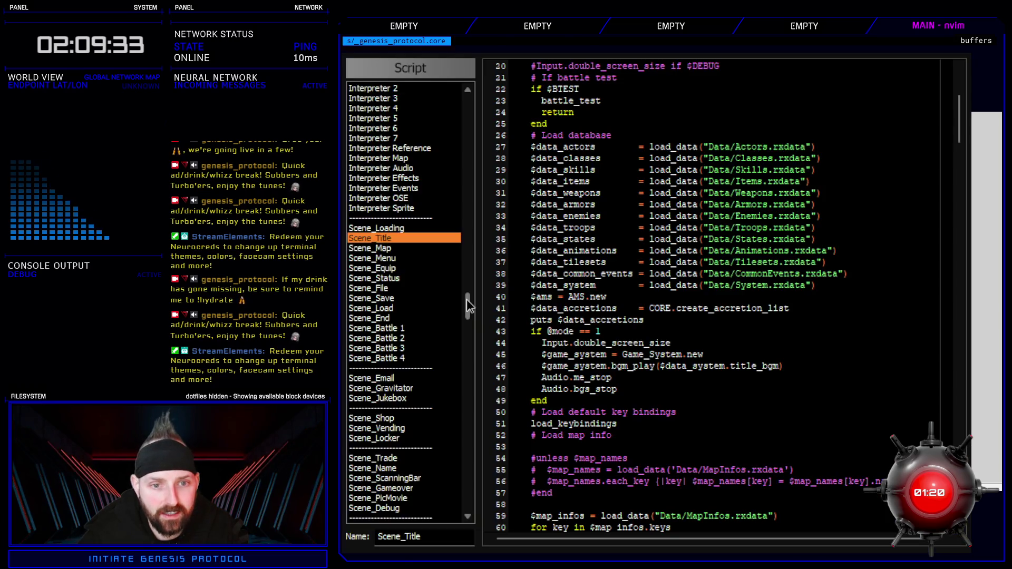
Step: Change 'when Materia' on Window_Selectable line 146 to Accretion and start a find for 'Materia'
mouse_move(507, 310)
mouse_down()
mouse_move(488, 154)
mouse_move(485, 256)
mouse_move(484, 244)
mouse_up()
scroll(418, 348, up, 4)
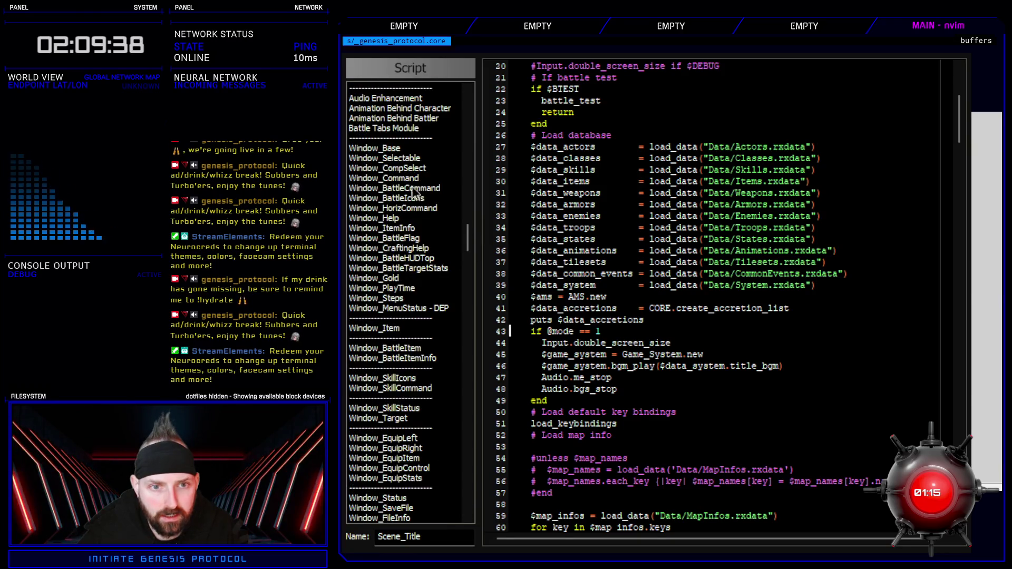
click(410, 159)
scroll(592, 372, down, 20)
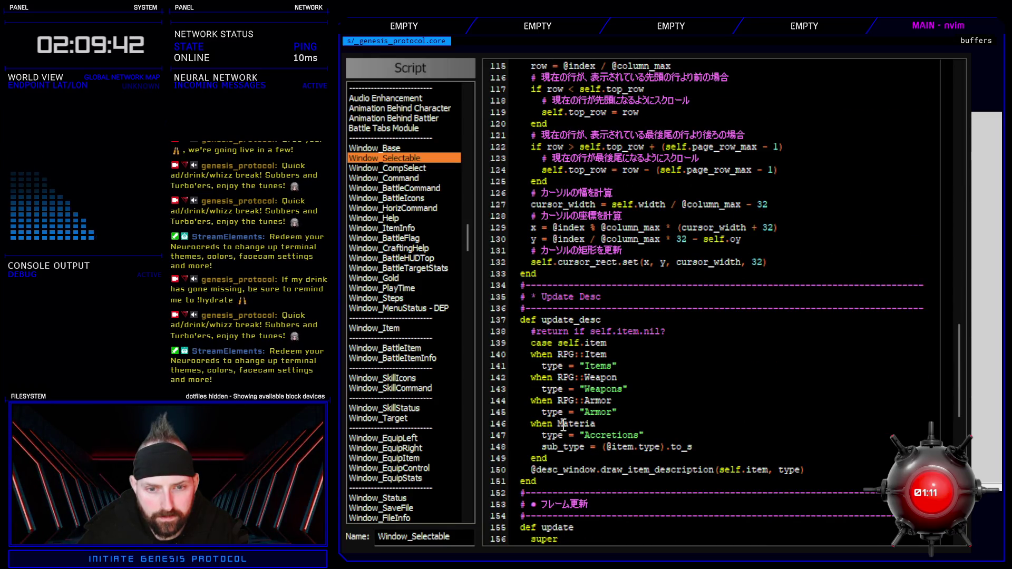
double_click(557, 423)
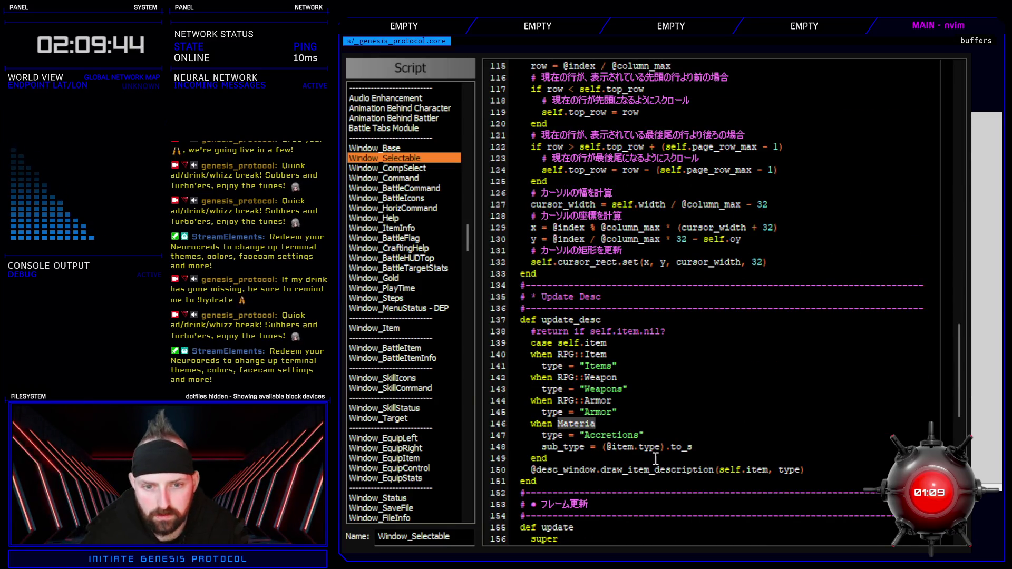
text(Accretion)
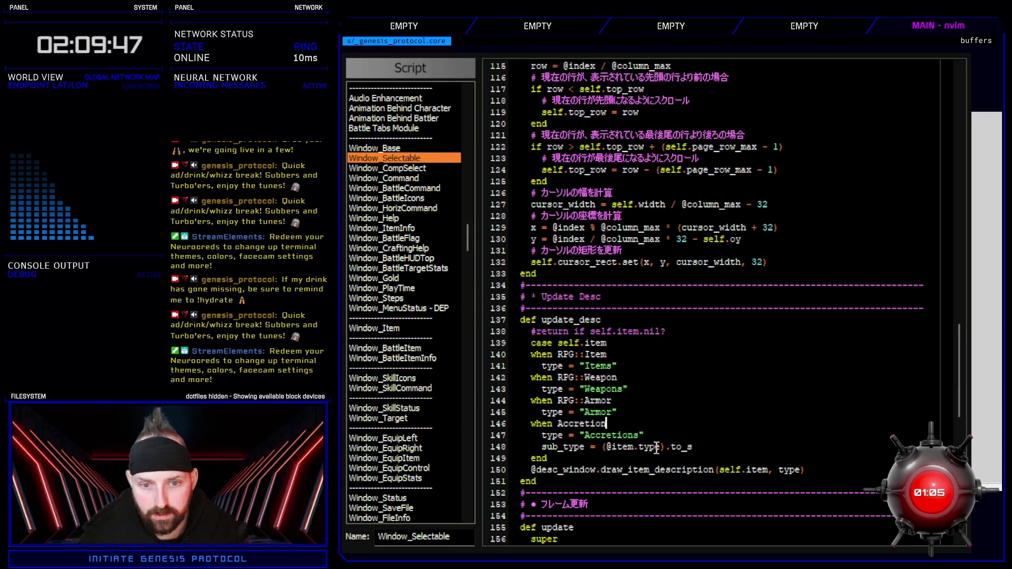
click(669, 439)
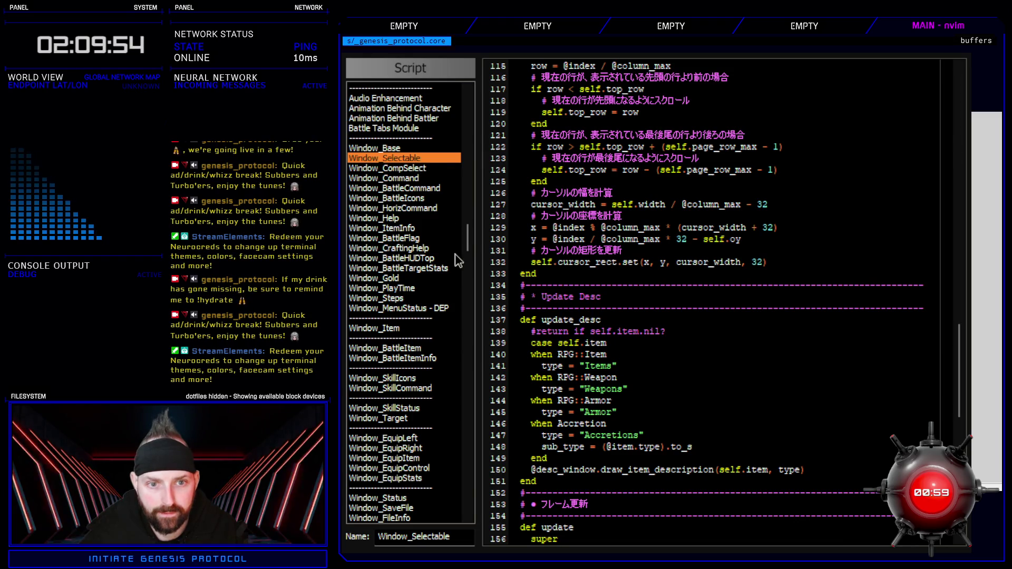
key(ctrl+f)
text(Materia)
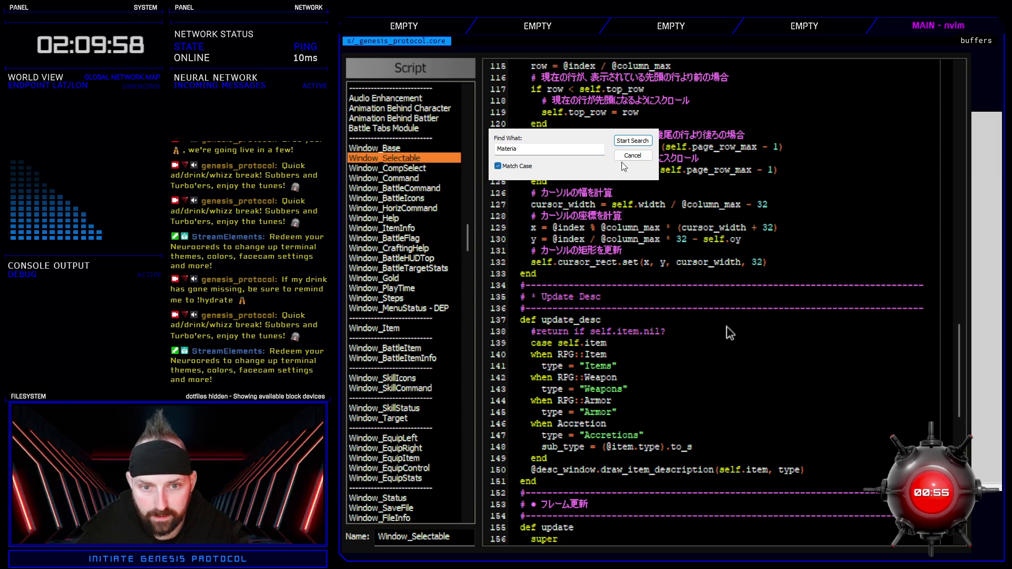
Step: Run the Materia search and rename the Window_ShopItem Materia case to Accretion
key(Return)
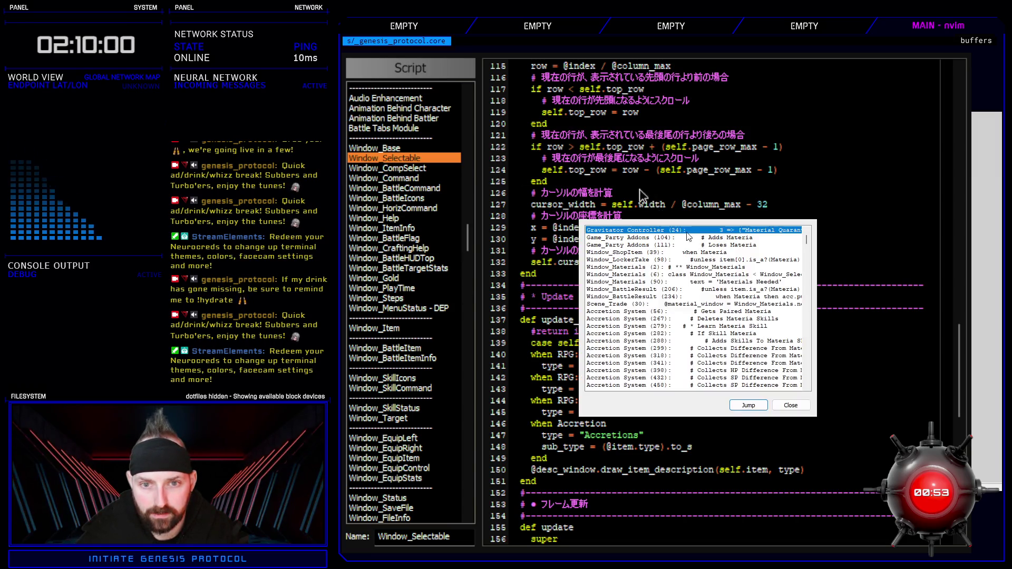
double_click(676, 253)
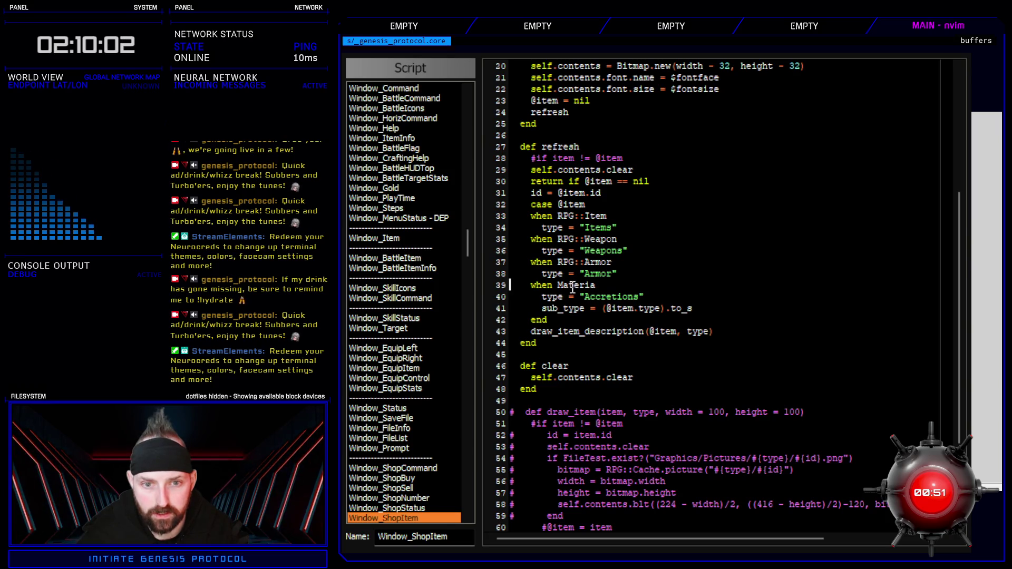
text(Accretion)
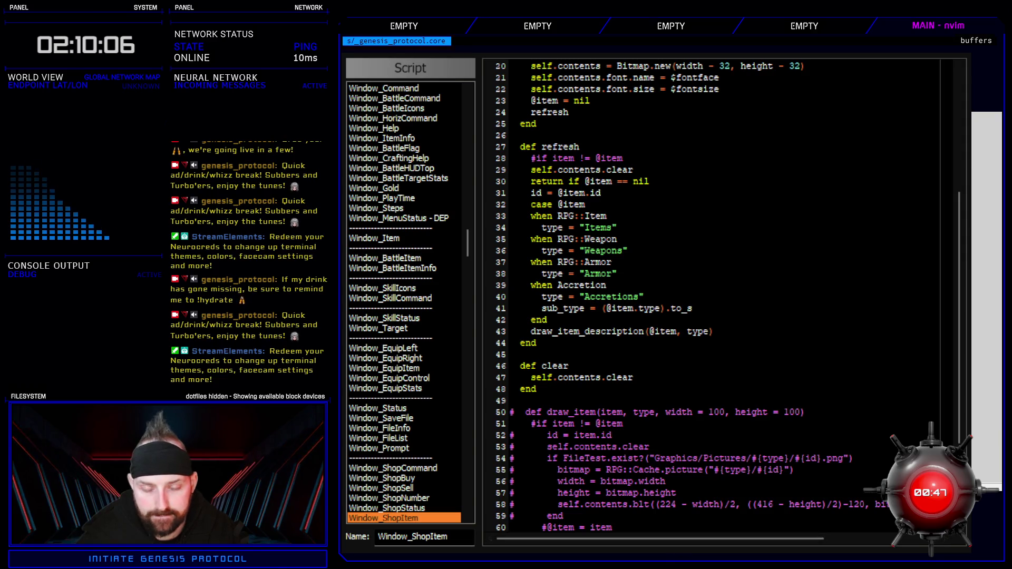
click(413, 347)
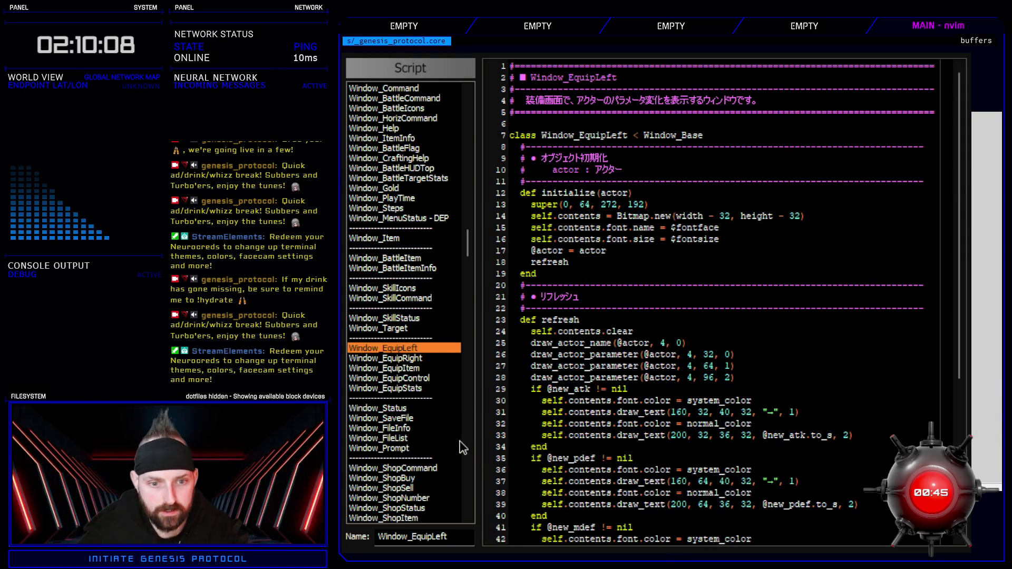
Step: Search for Materia again, check the Window_BattleResult line 206 hit, and launch a playtest
key(ctrl+f)
text(Materia)
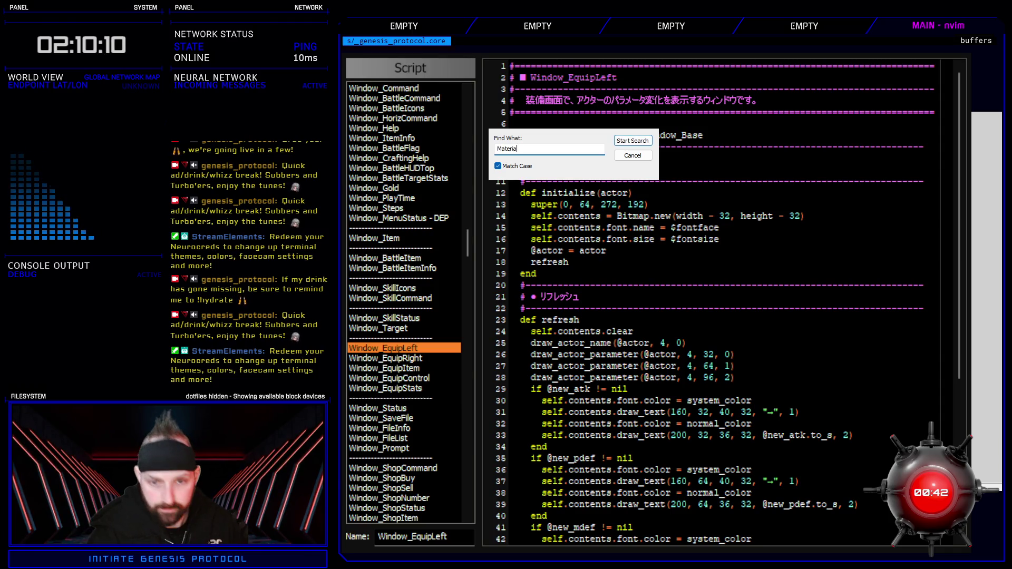
key(Return)
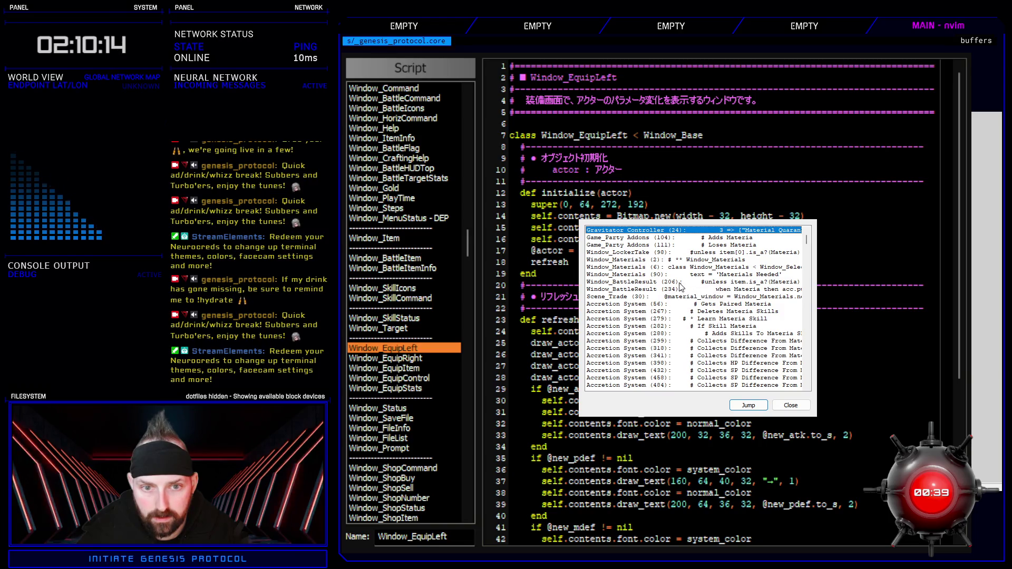
double_click(732, 283)
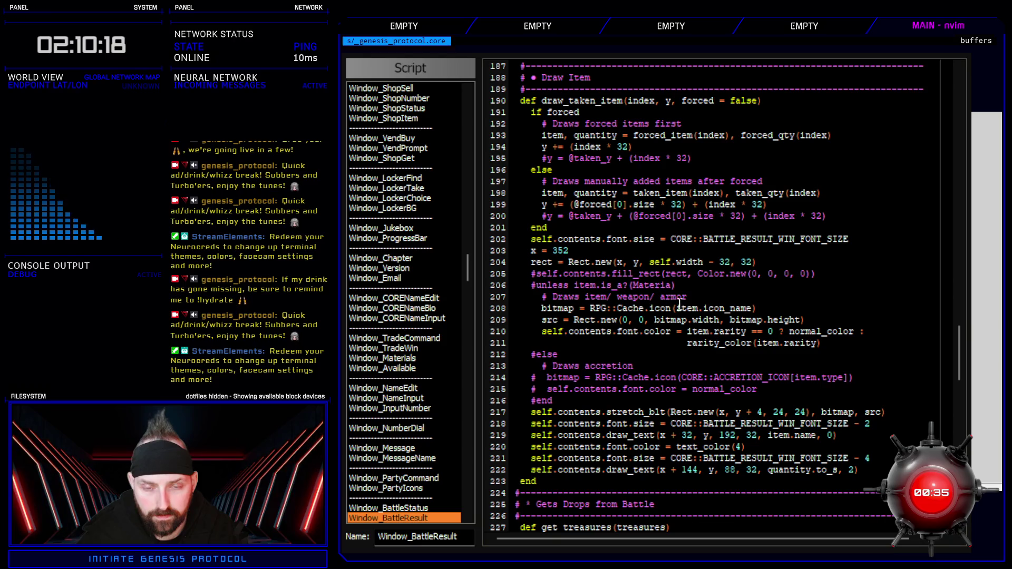
key(F12)
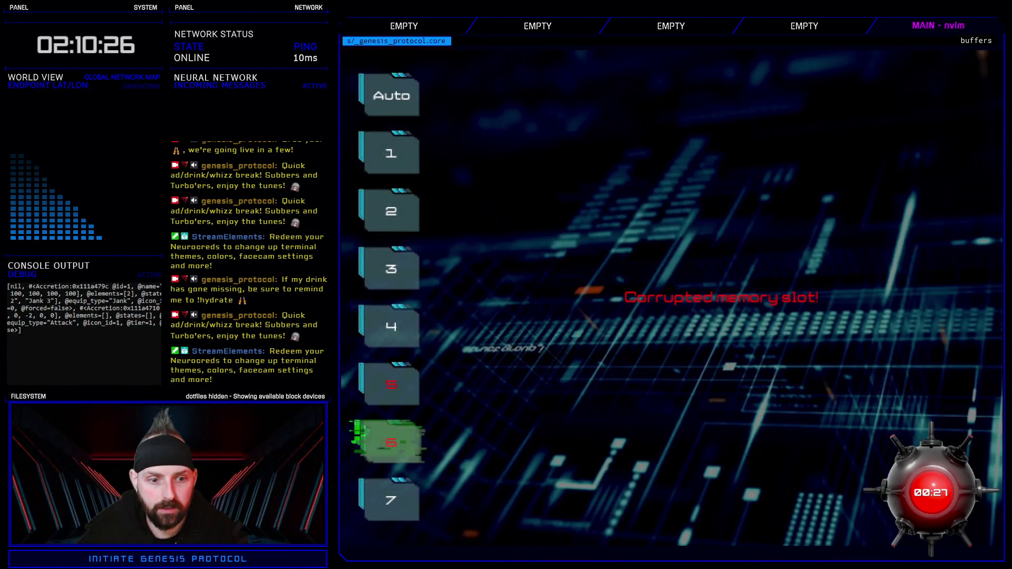
Step: Move to save slot 4 on the load screen and load it
key(Down)
key(Down)
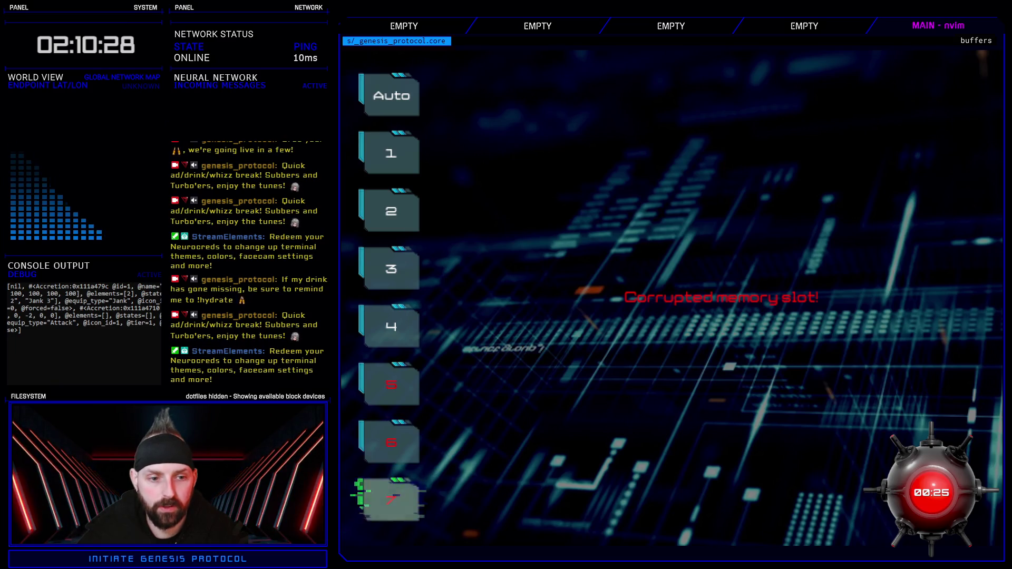
key(Return)
key(Down)
key(Down)
key(Down)
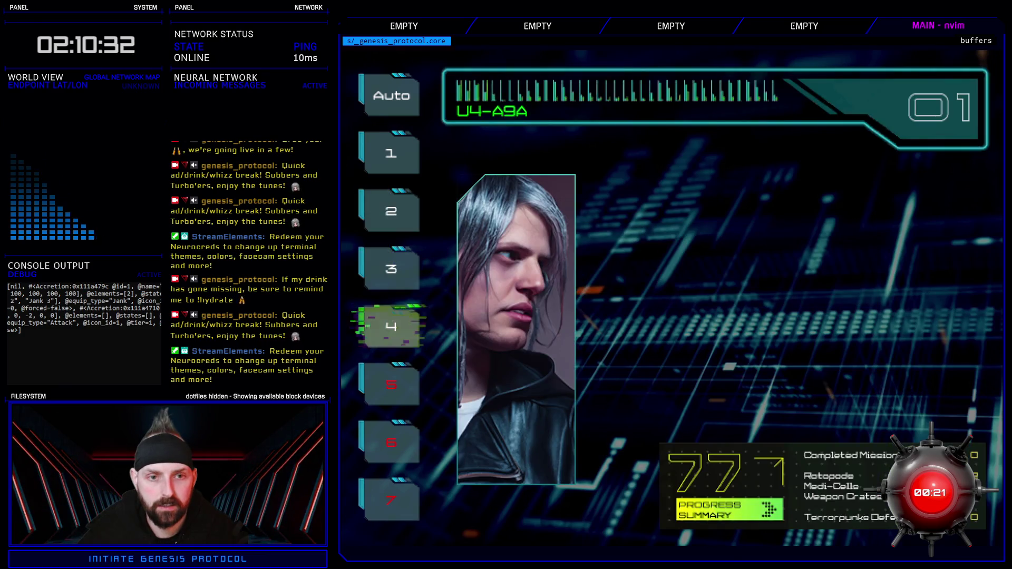
key(Return)
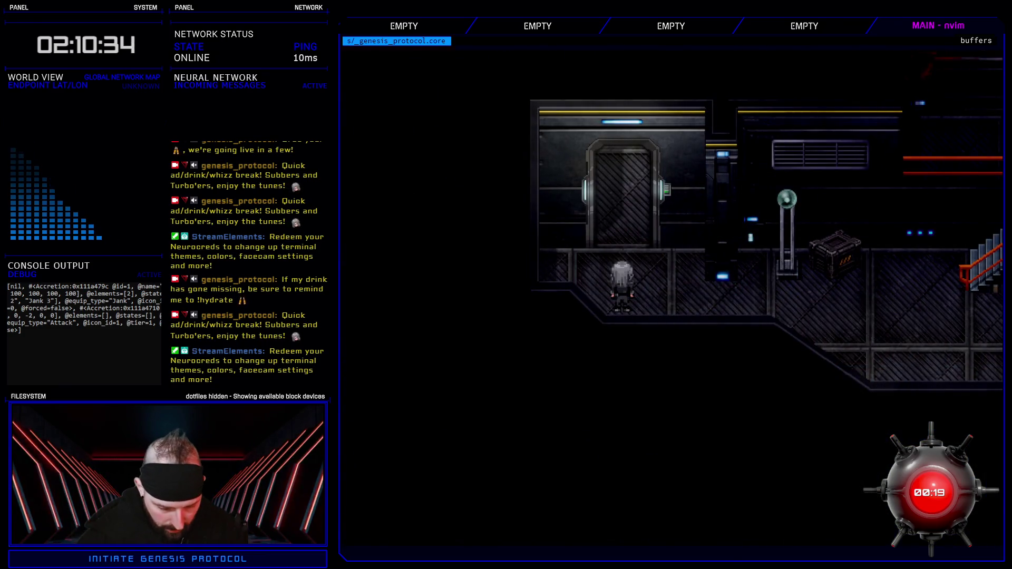
Step: Use the F9 debug menu to teleport to Eclipse Ward 40 and walk up toward the shop
key(F9)
key(Up)
key(Up)
key(Up)
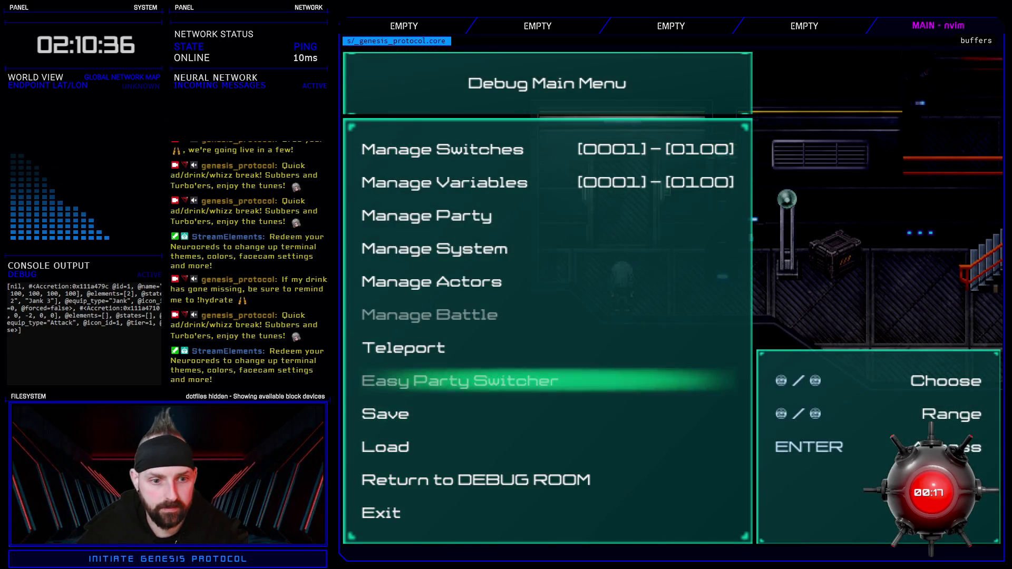
key(Return)
key(s+Right)
key(s+Right)
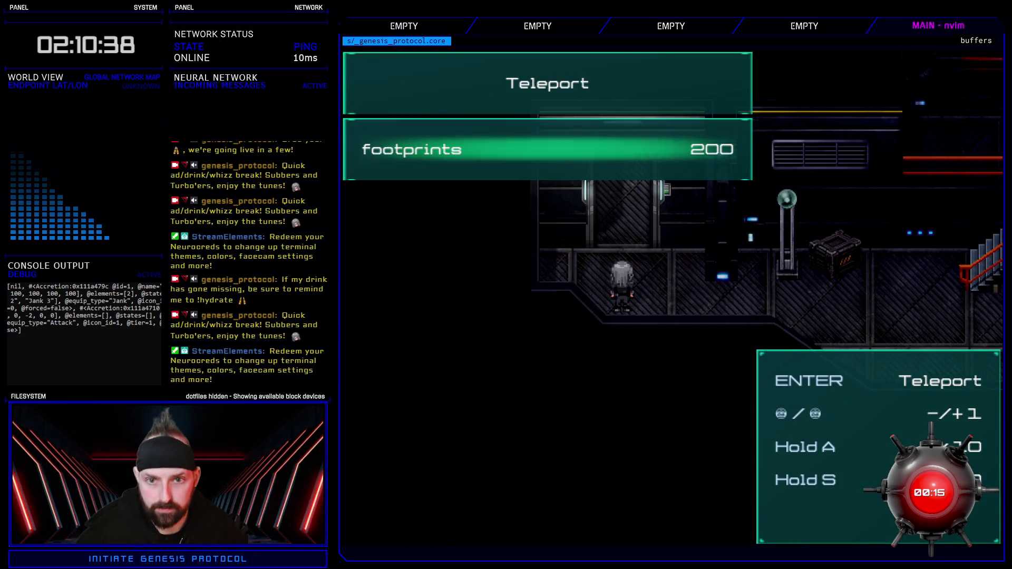
key(a+Right)
key(Left)
key(Return)
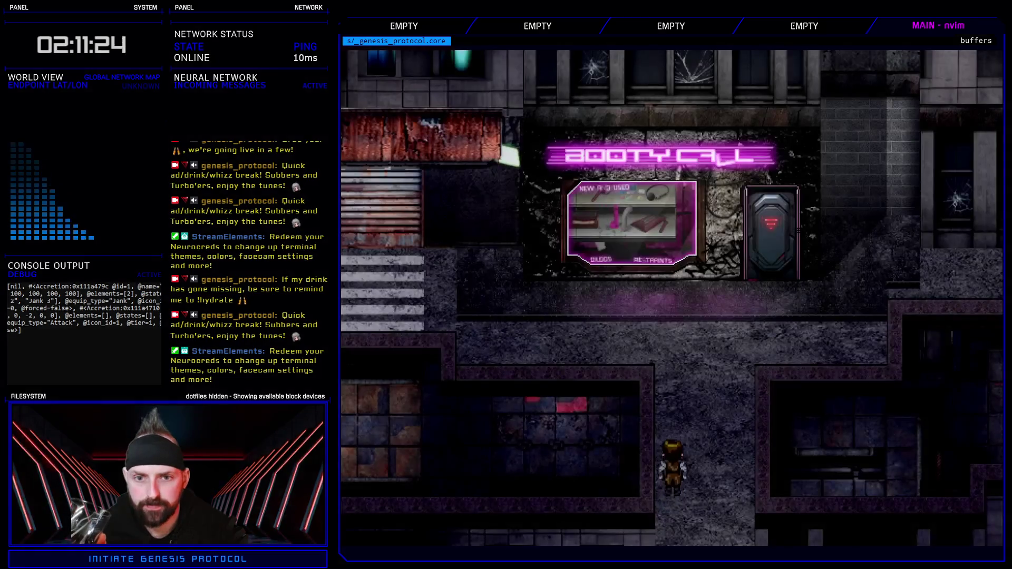
key(Up)
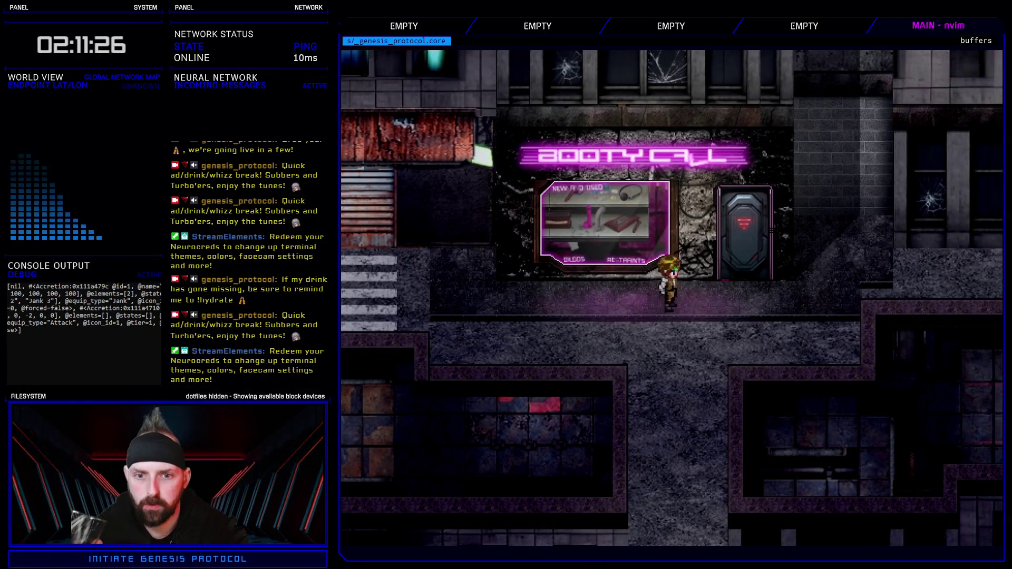
Step: Walk around the front of the Booty Call shop and back down into the street
key(Up)
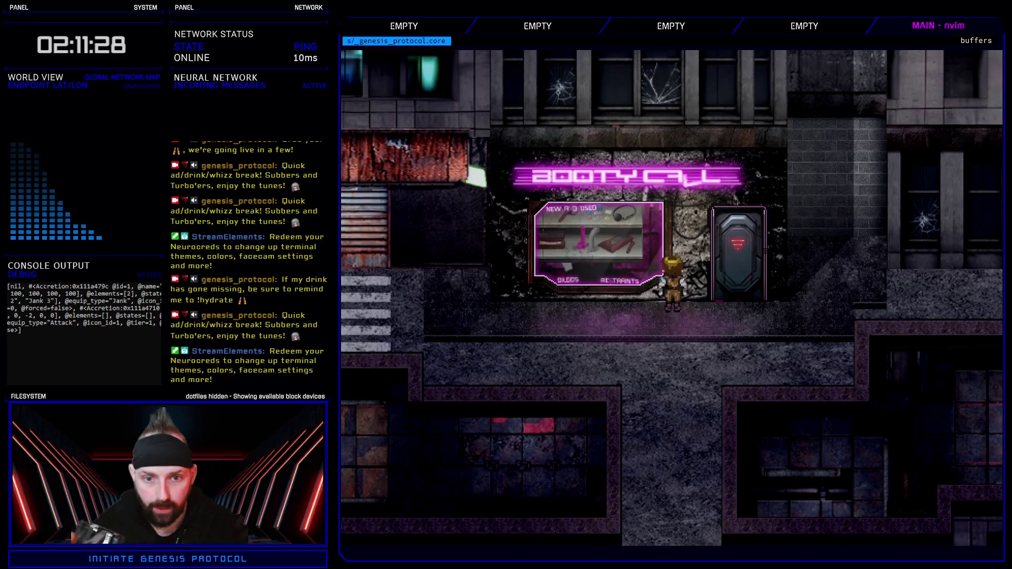
key(Left)
key(Up)
key(Left)
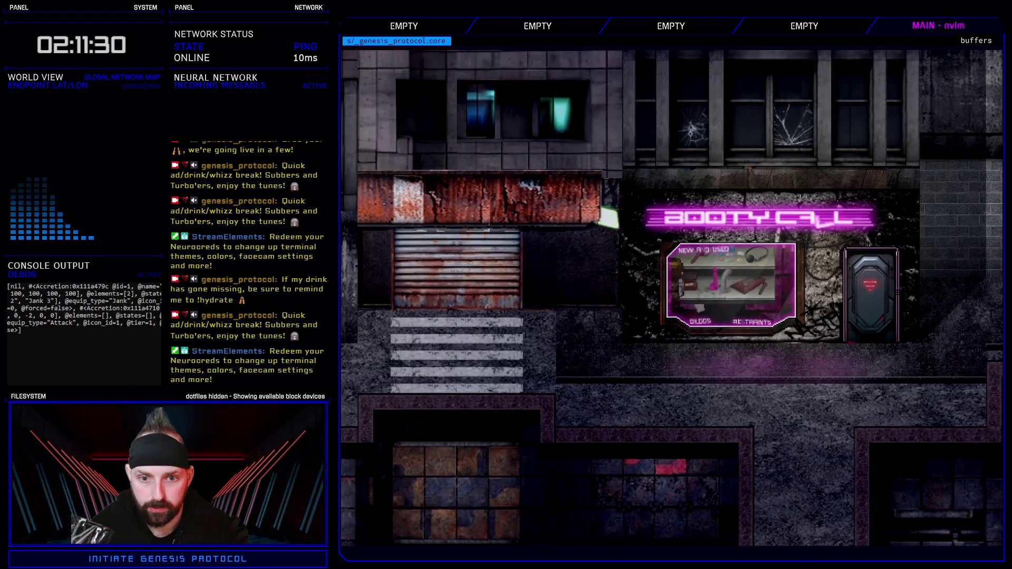
key(Right)
key(Up)
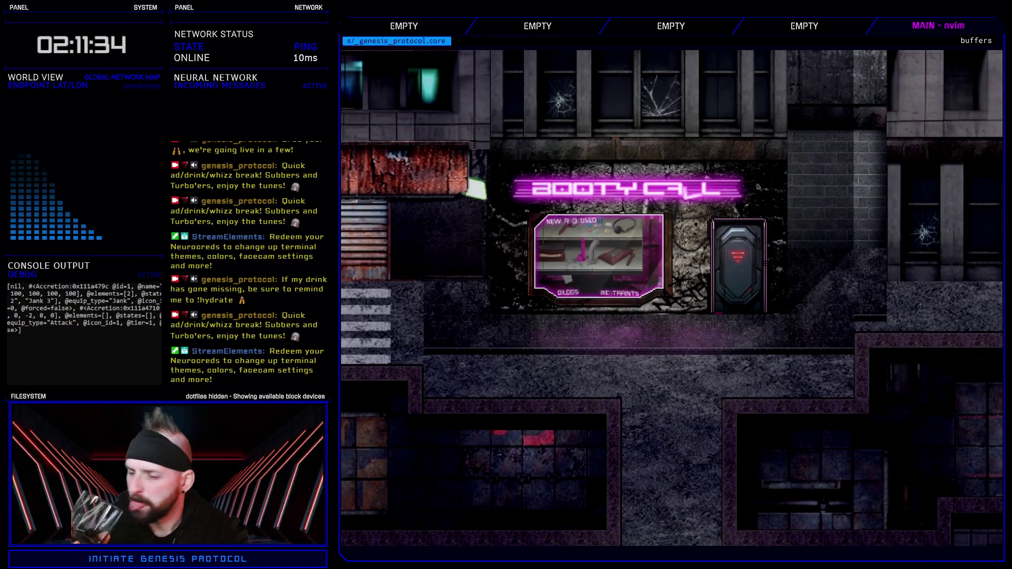
key(Left)
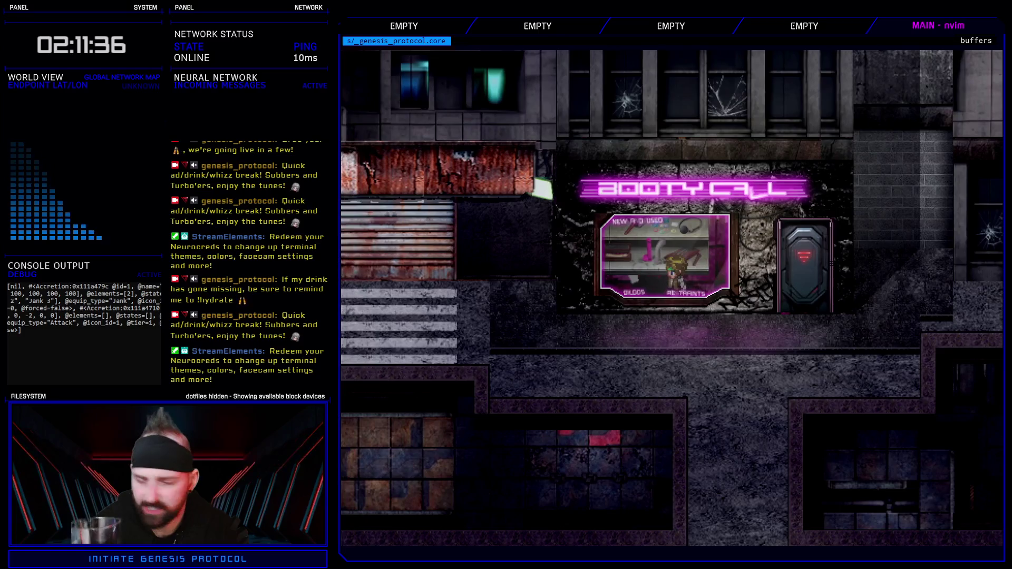
key(Down)
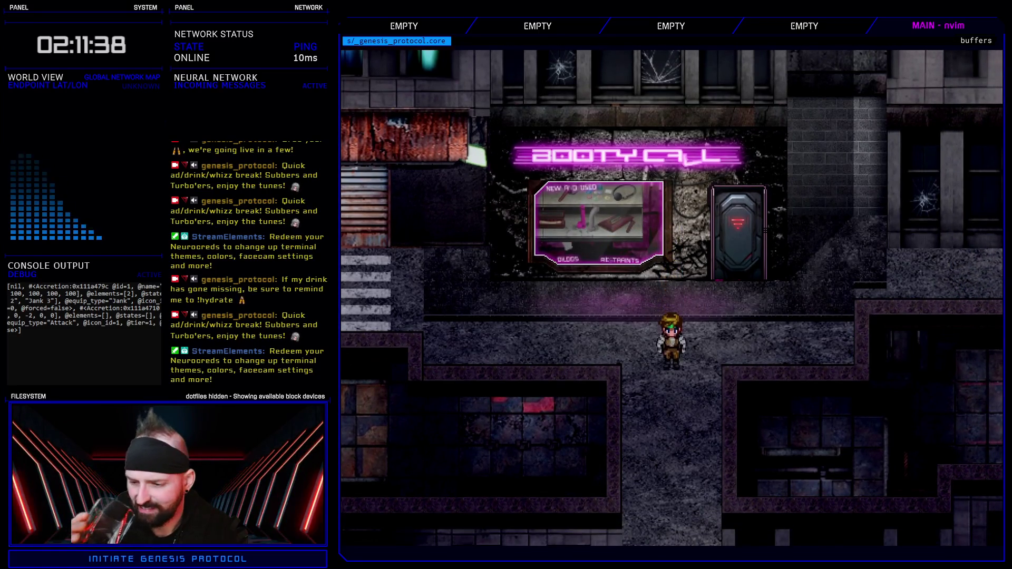
Step: Leave the bottom of the map and walk right past Luther's Liquors to the MEDX machine
key(Down)
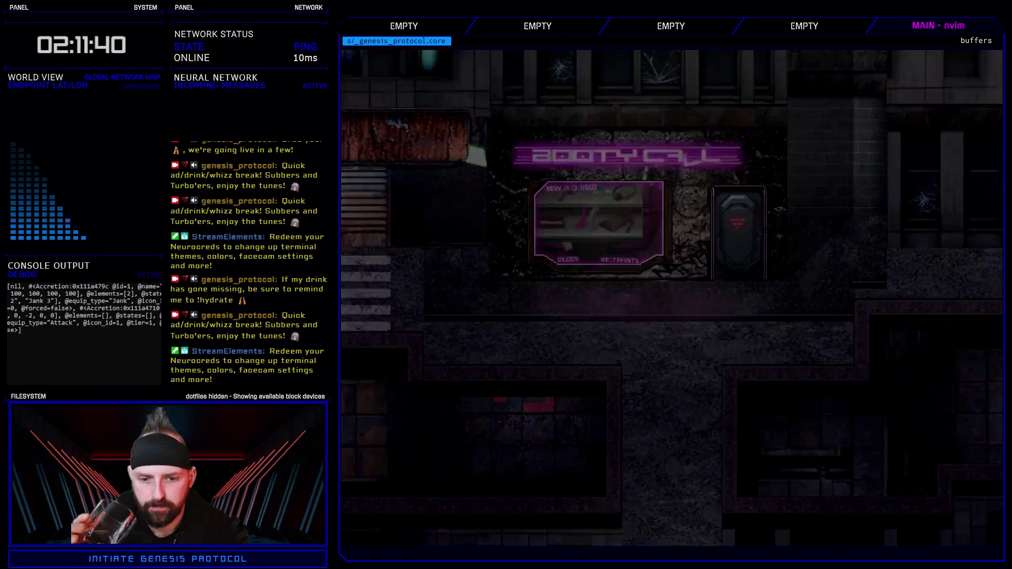
key(Down)
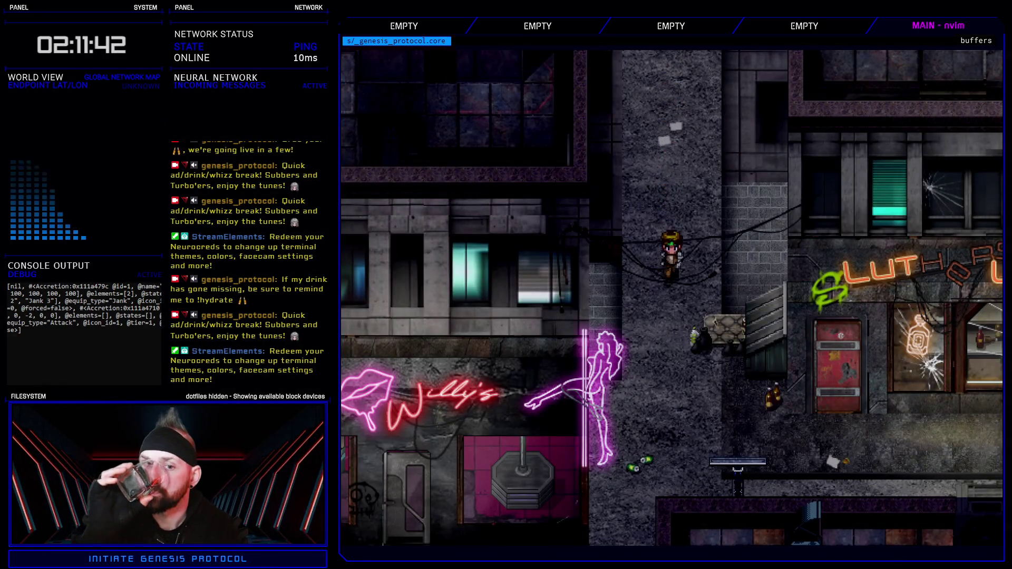
key(Down)
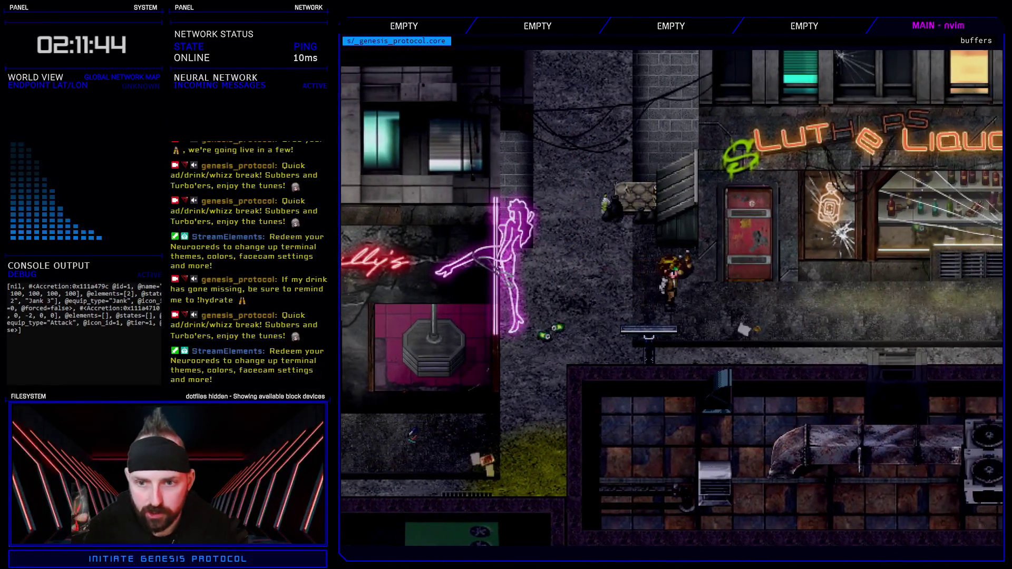
key(Right)
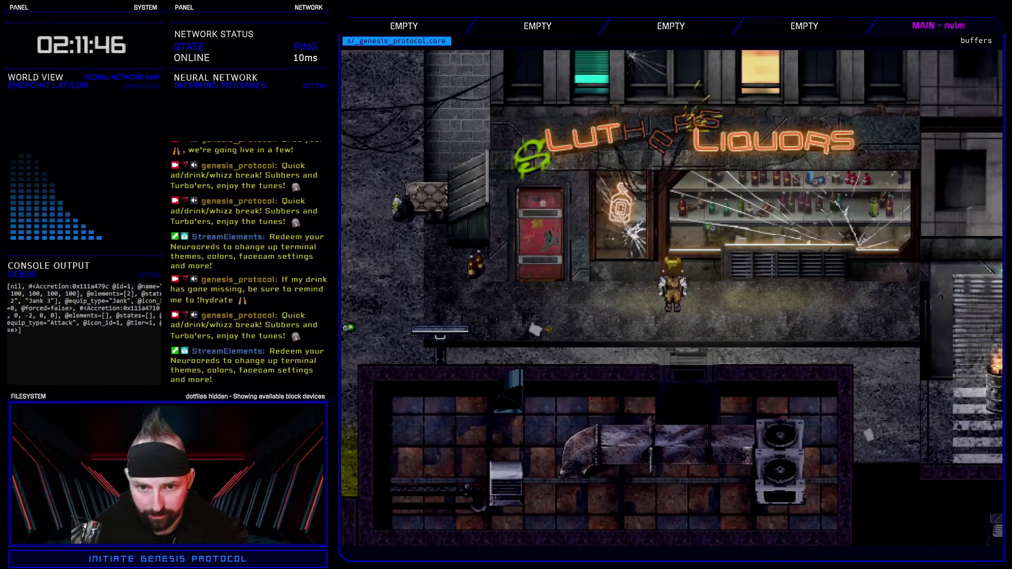
key(Right)
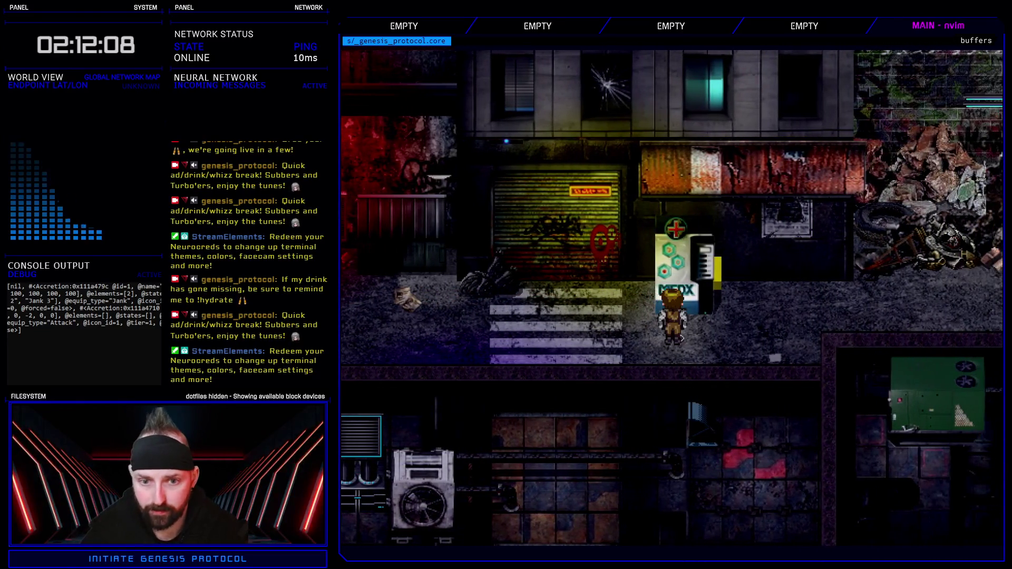
Step: Browse the MEDX machine's Skullpop, WĀKUP Nitro and O-Tablet drinks
key(Return)
key(Return)
key(Right)
key(Right)
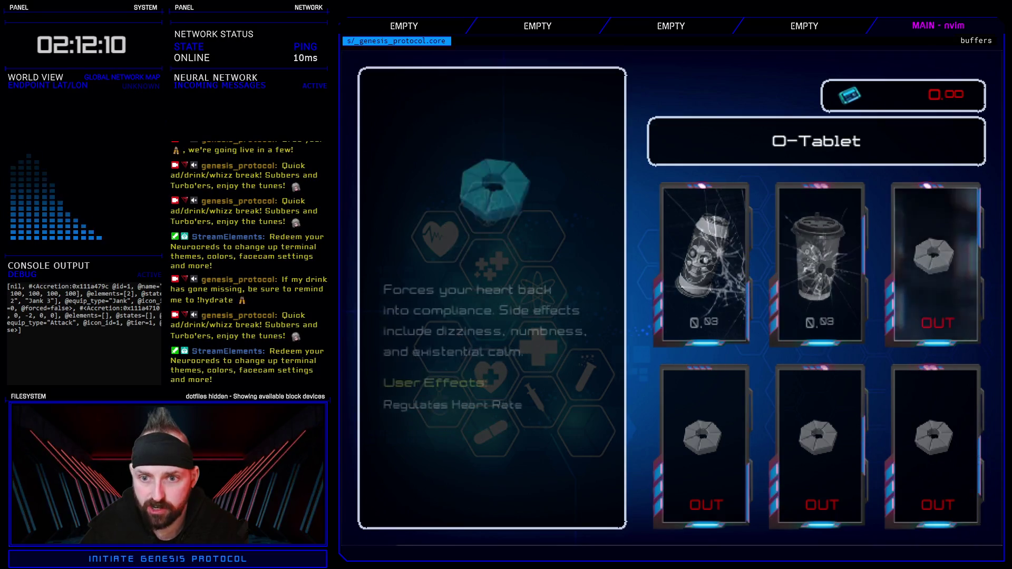
key(Down)
key(Left)
key(Left)
key(Up)
key(Right)
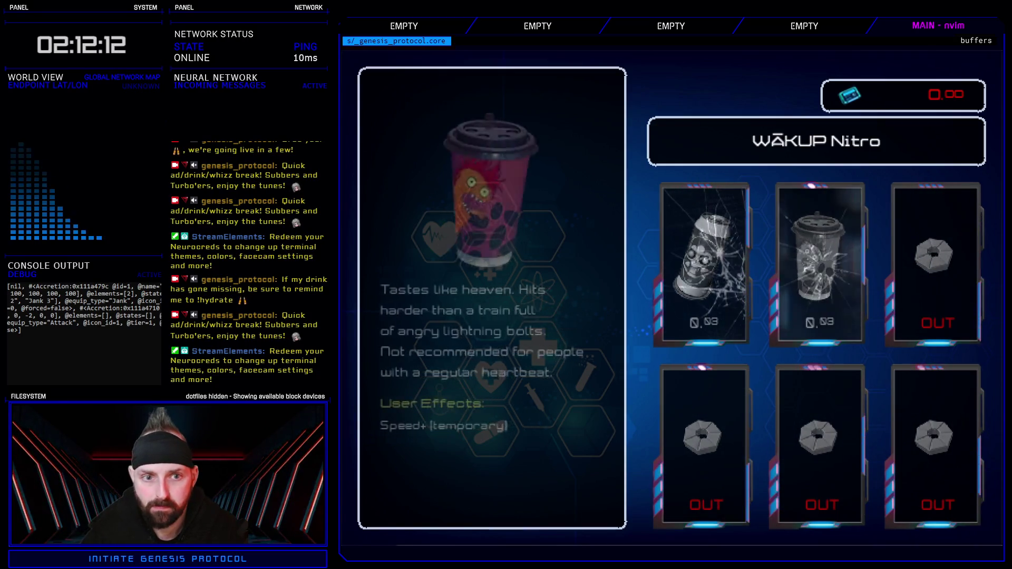
key(Right)
key(Left)
key(Left)
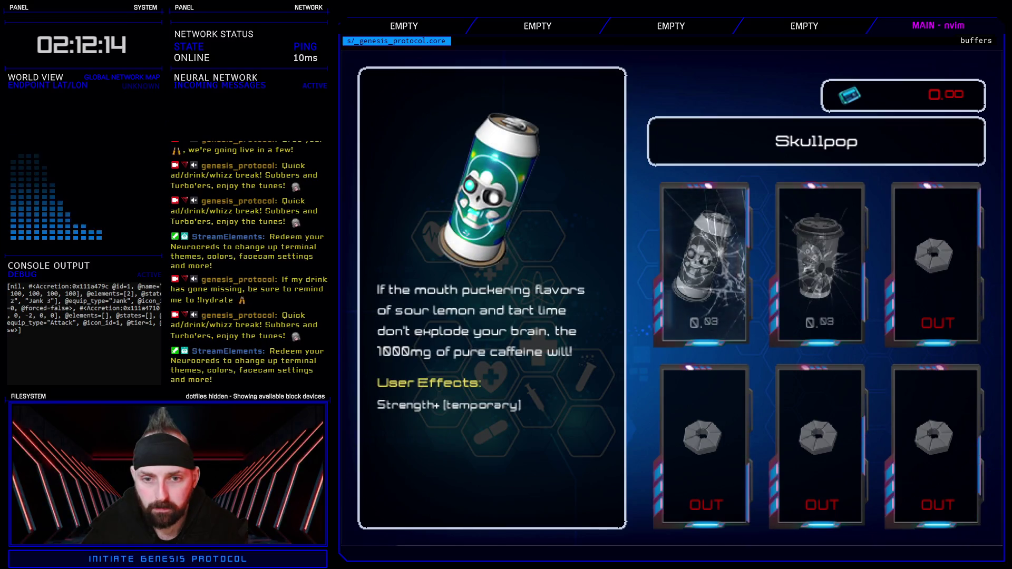
key(Right)
key(Left)
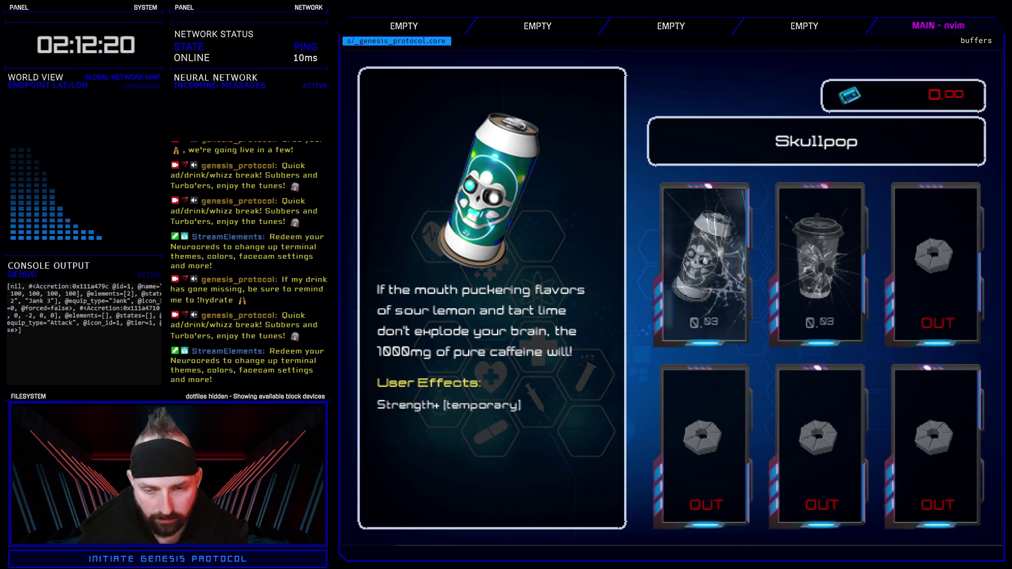
Step: Back out and permanently destroy the MEDX vending machine, confirming Yes
key(Return)
key(Right)
key(Return)
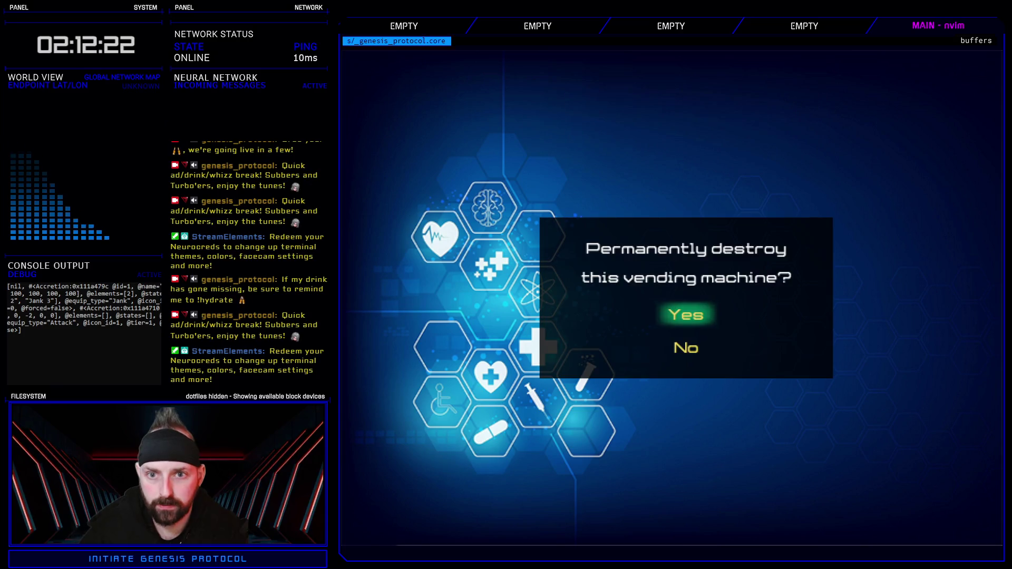
key(Return)
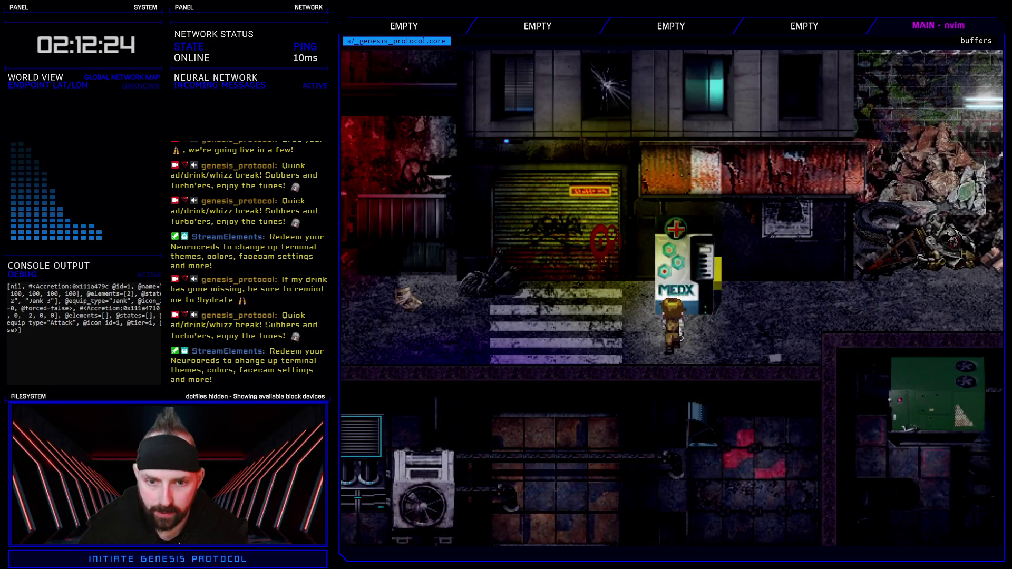
Step: Walk the character left past the burning barrel up to the liquor store
key(Up)
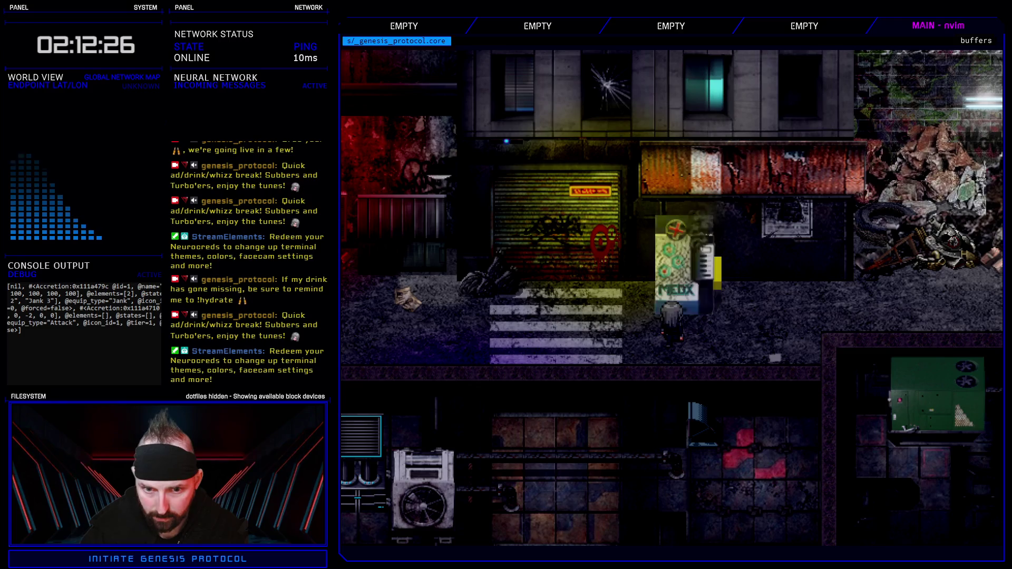
key(Left)
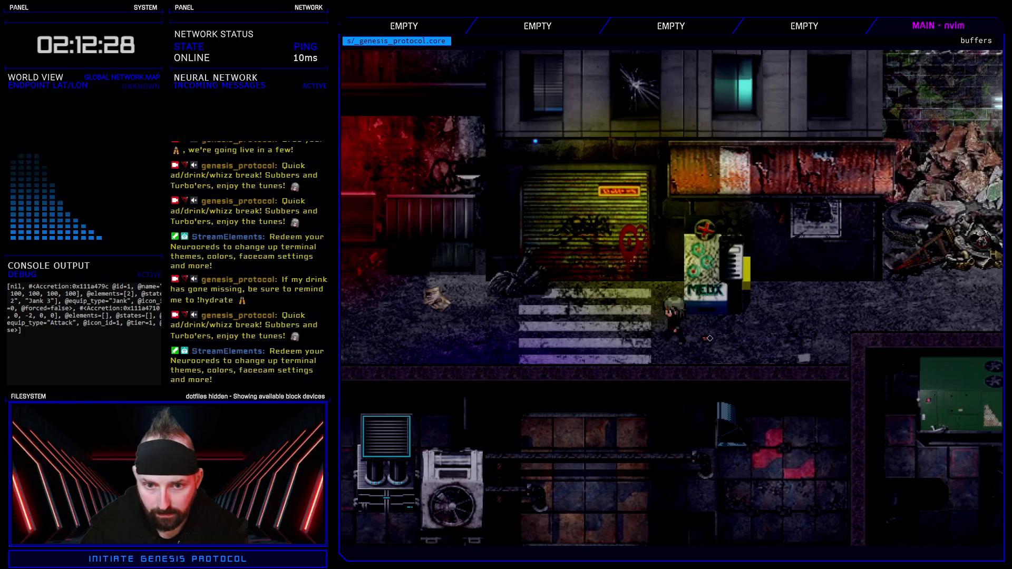
key(Left)
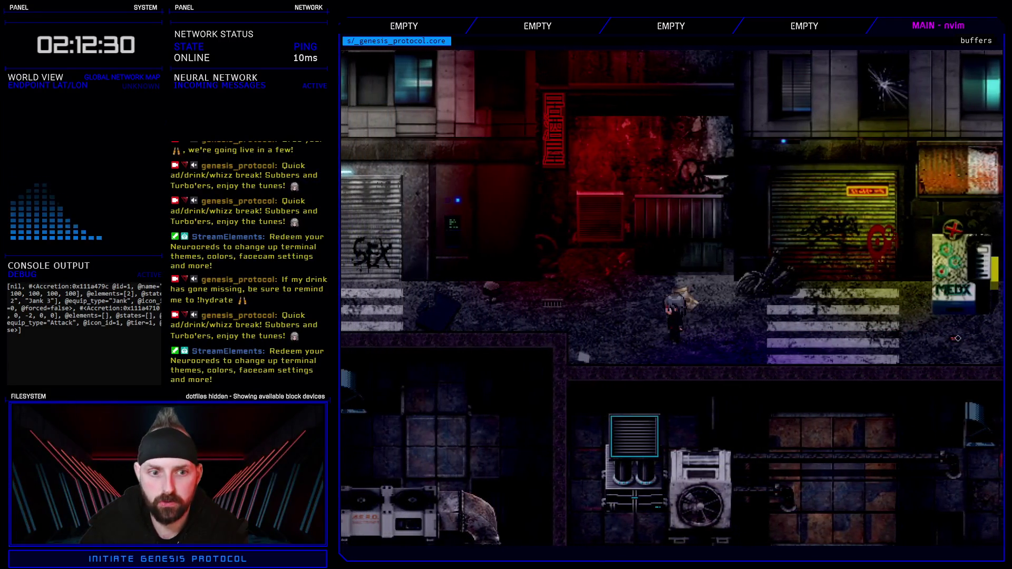
key(Left)
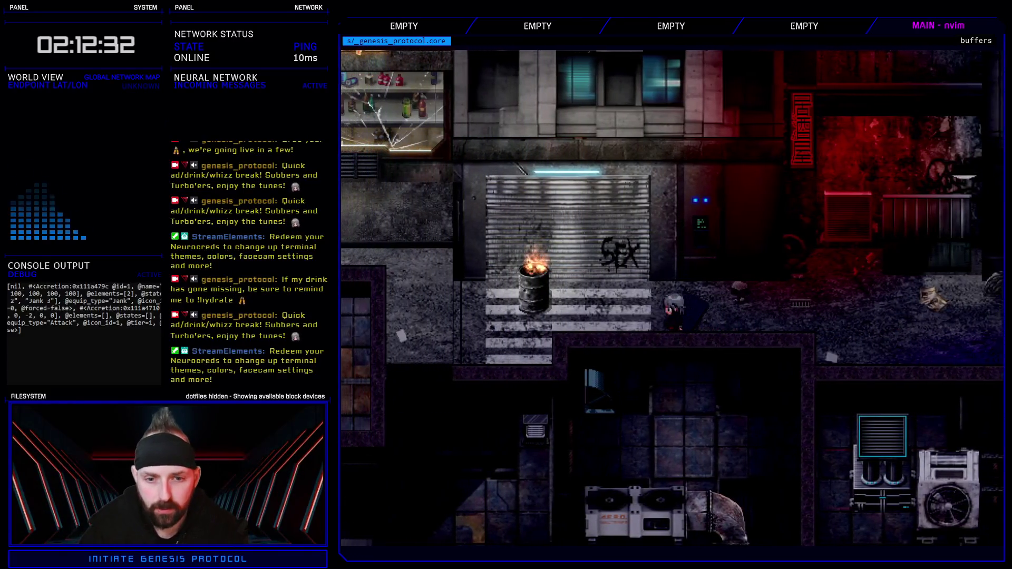
key(Left)
key(Up)
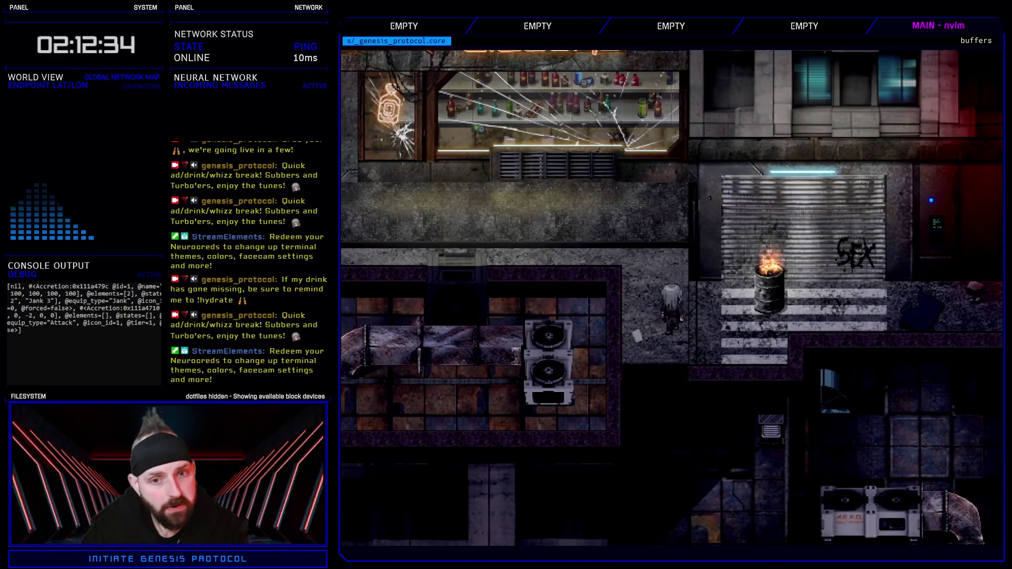
Step: Continue west along the liquor store sidewalk and past Wet Willy's neon club
key(Left)
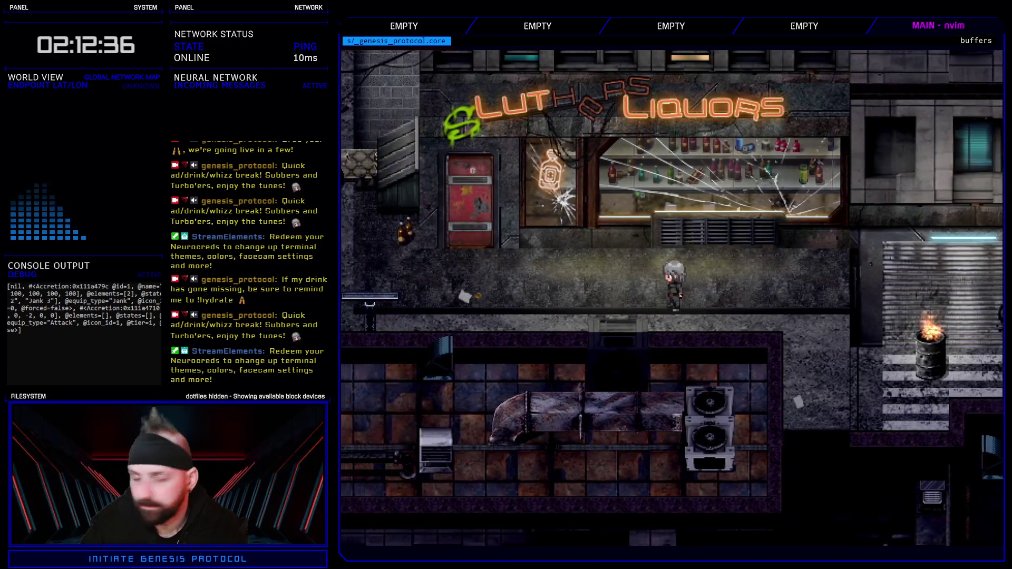
key(Left)
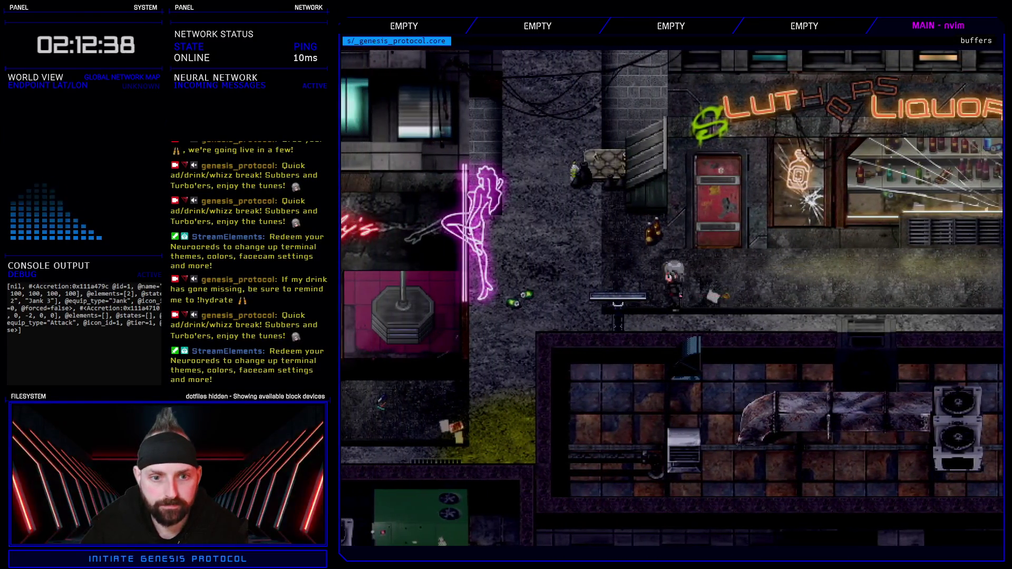
key(Left)
key(Down)
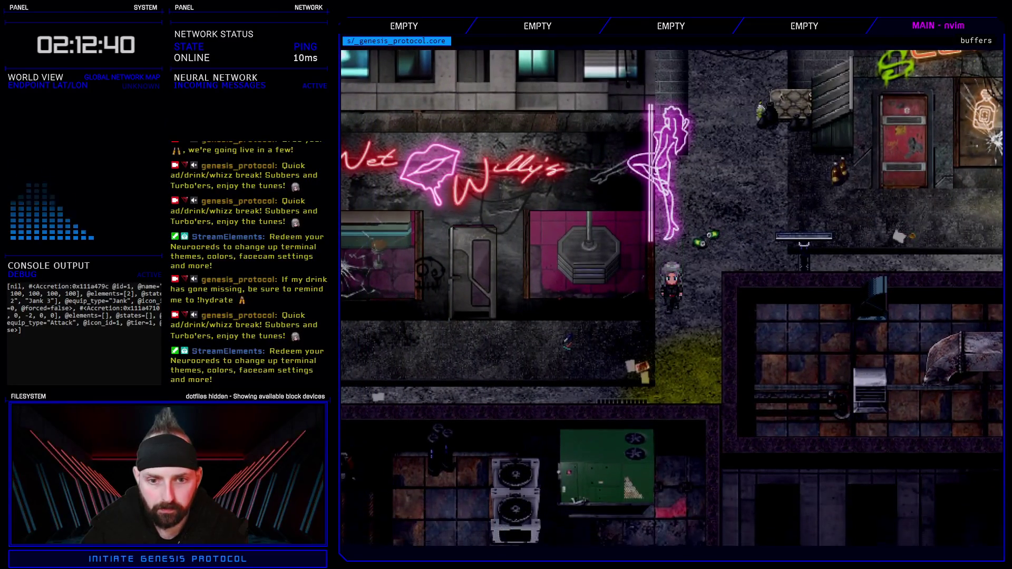
key(Left)
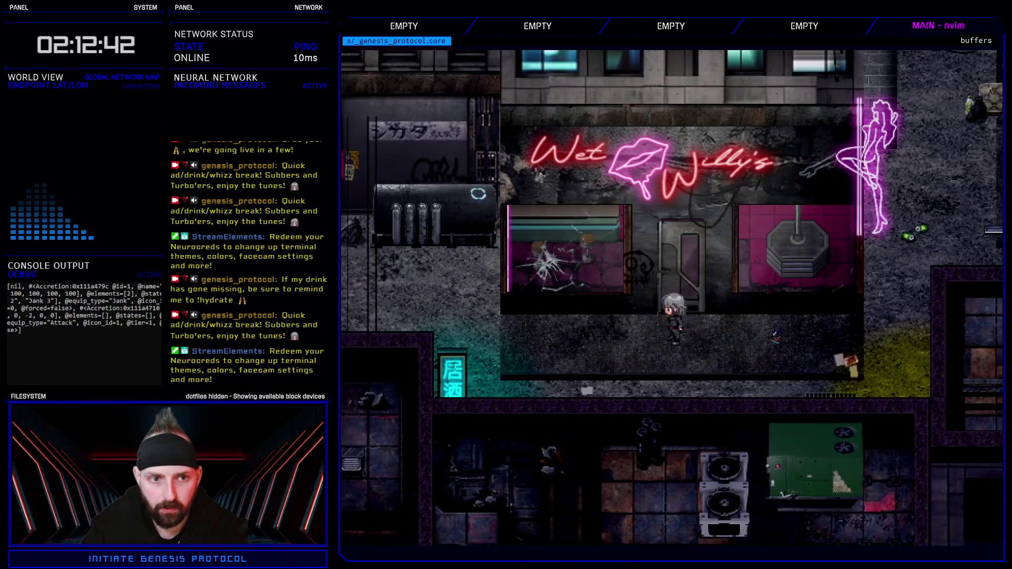
Step: Open the in-game menu and enter the Enhance screen
key(Escape)
key(Down)
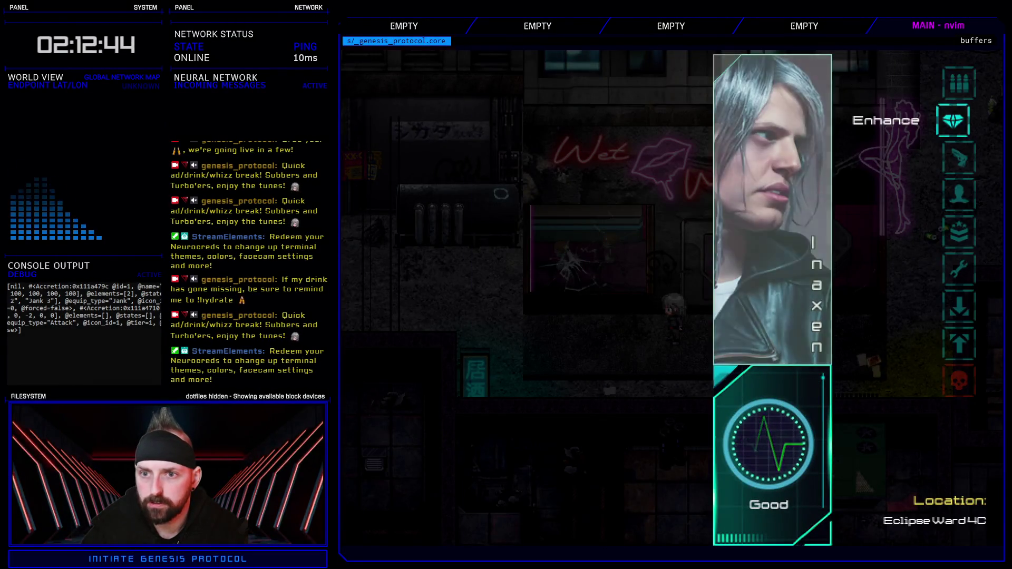
key(Return)
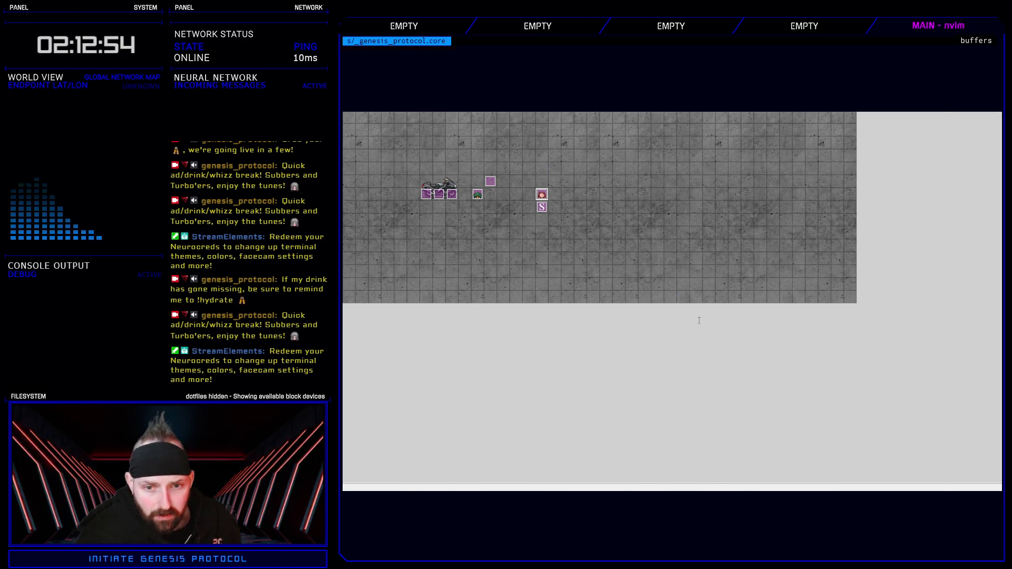
Step: End the playtest and search all scripts for Materia, checking the Window_LockerTake and Window_Materials matches
key(alt+F4)
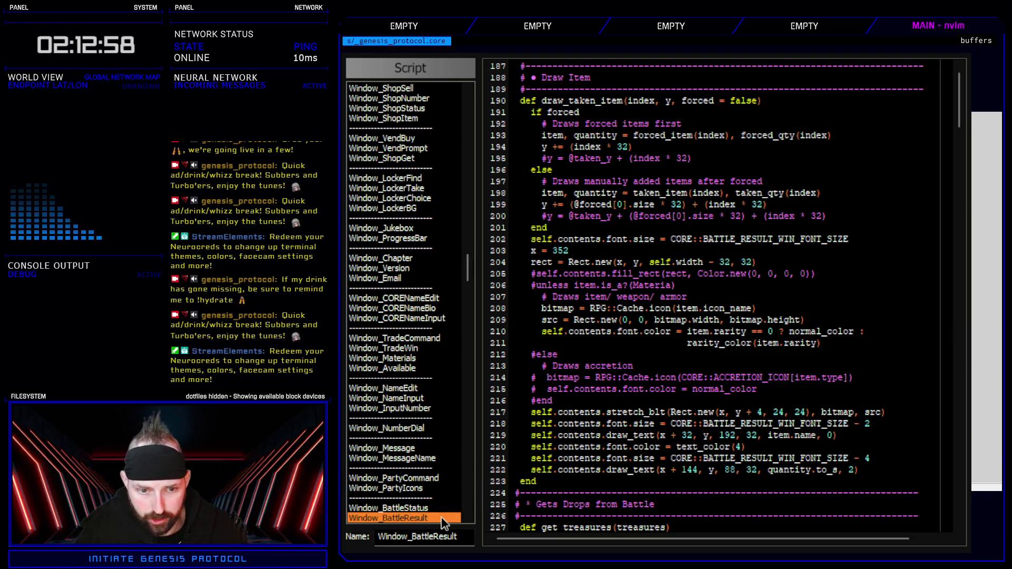
key(ctrl+f)
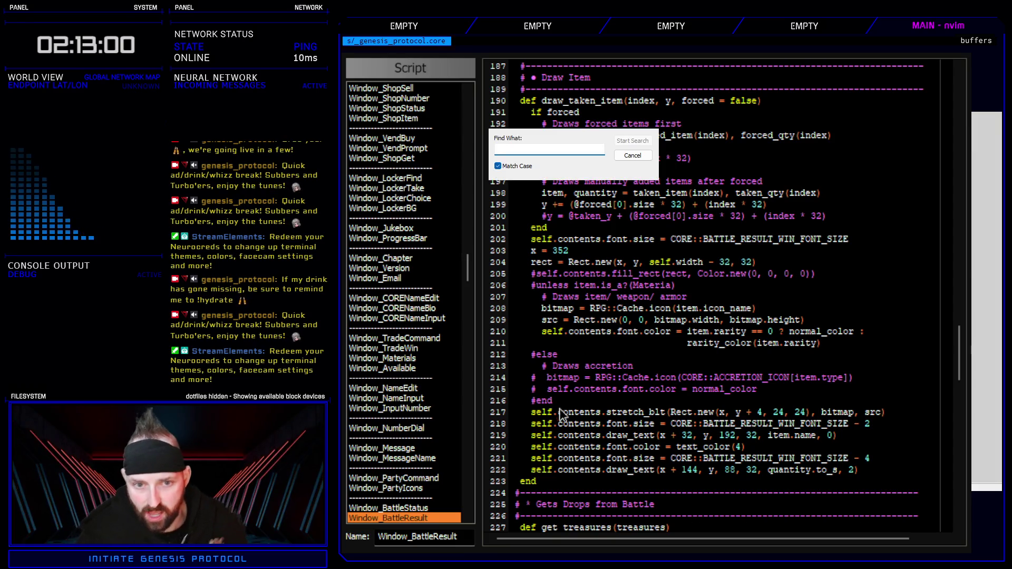
text(Materi)
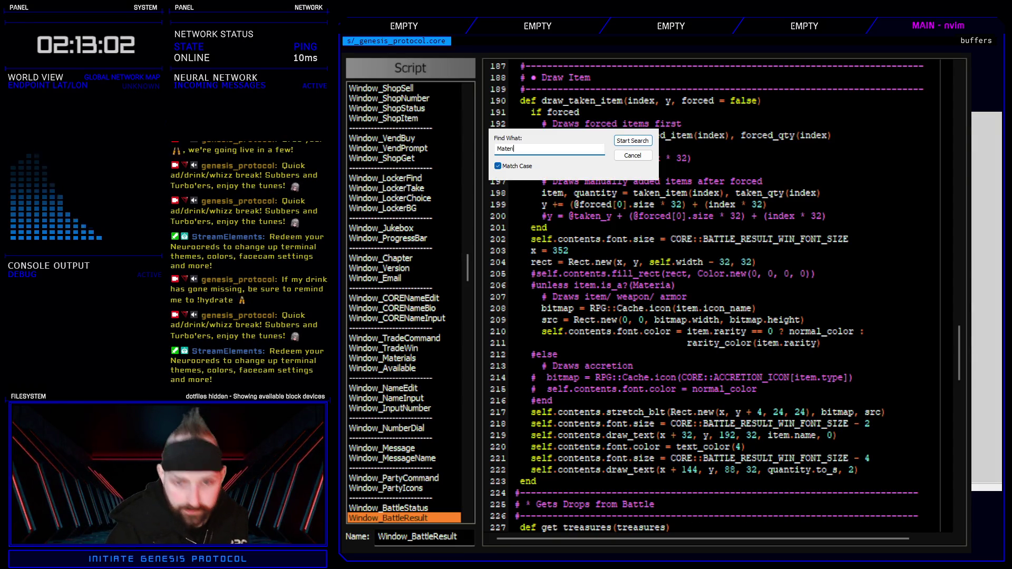
key(Return)
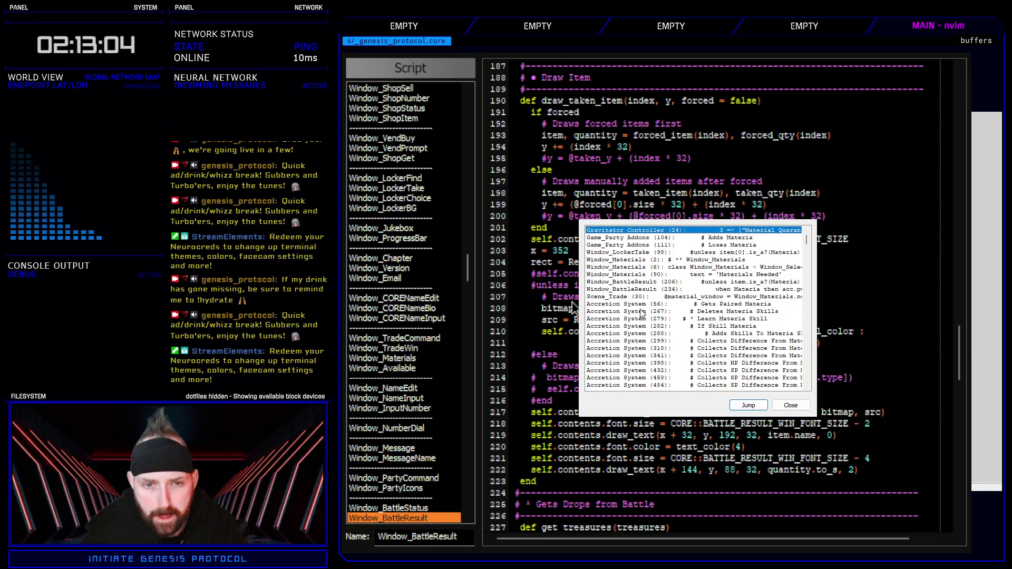
click(715, 253)
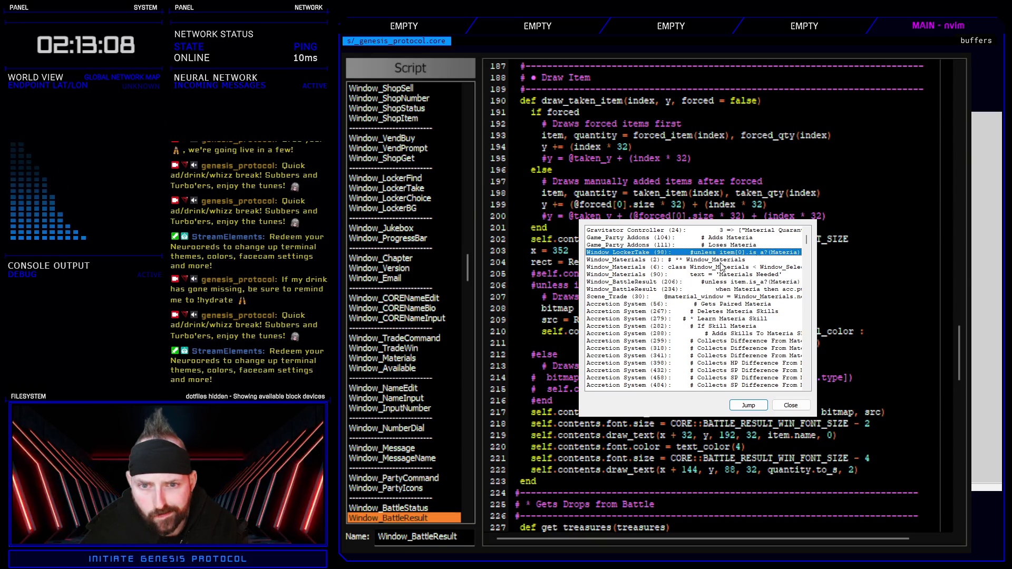
click(732, 275)
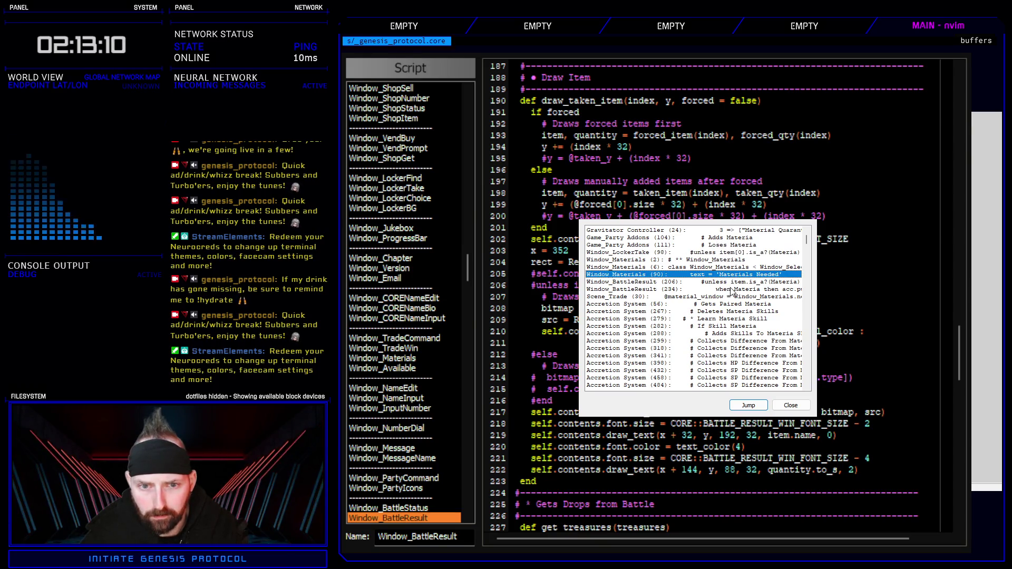
Step: Change line 234 of Window_BattleResult to 'when Accretion then acc.push(i)'
double_click(731, 289)
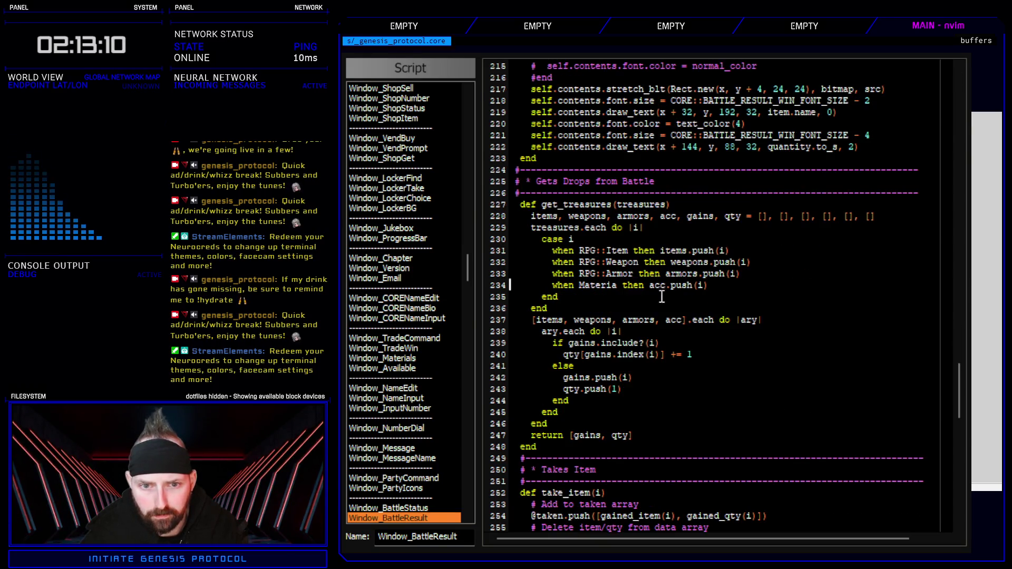
double_click(597, 285)
text(Accerti)
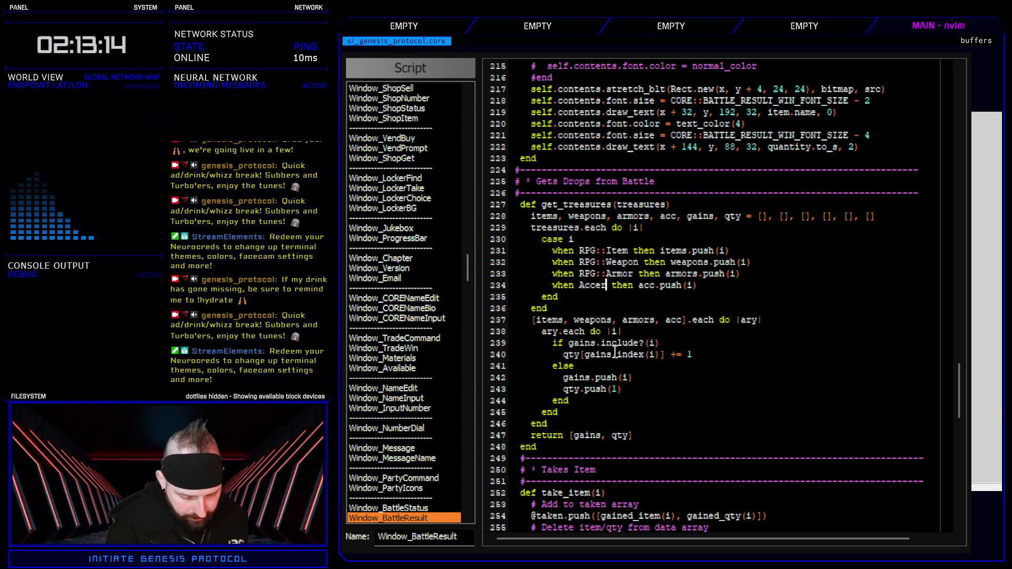
text(on)
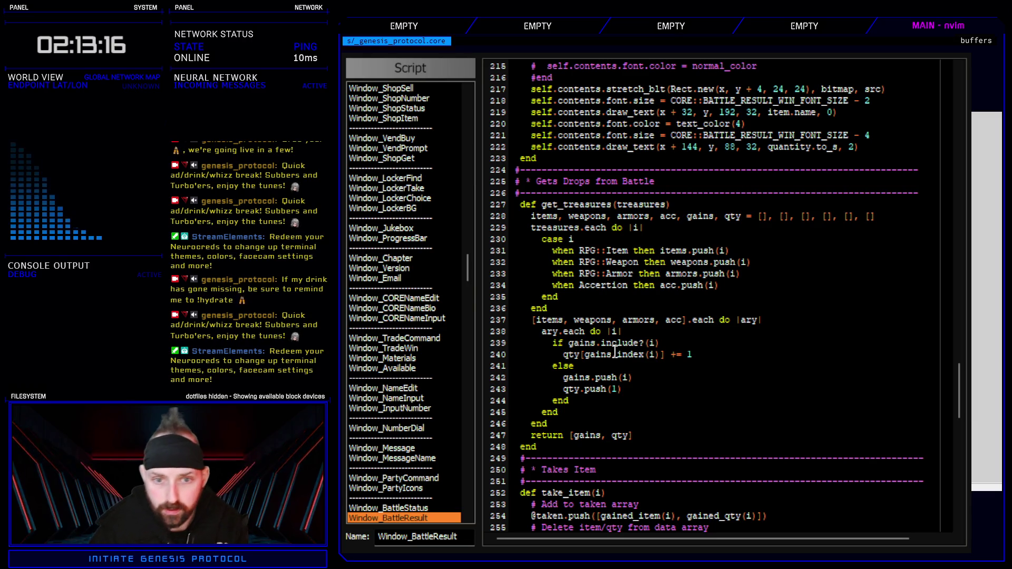
key(Left)
key(Left)
key(Left)
key(BackSpace)
key(BackSpace)
key(BackSpace)
text(en Acc)
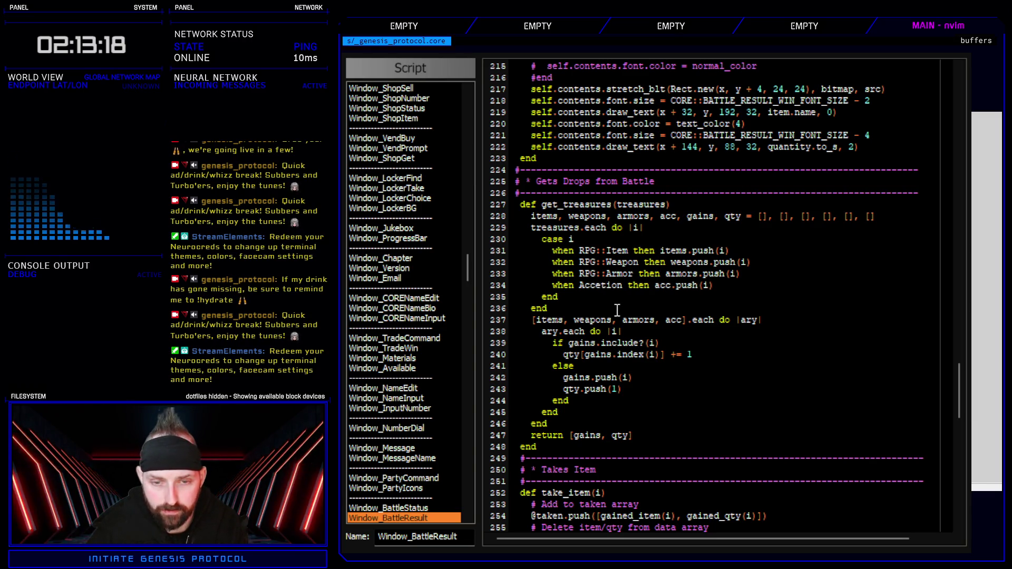
text(re)
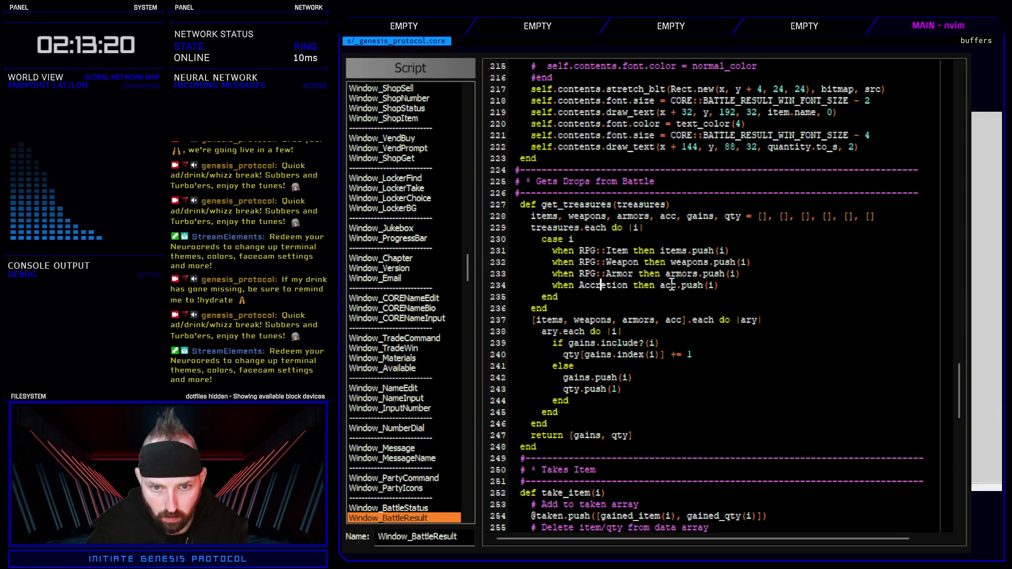
click(742, 291)
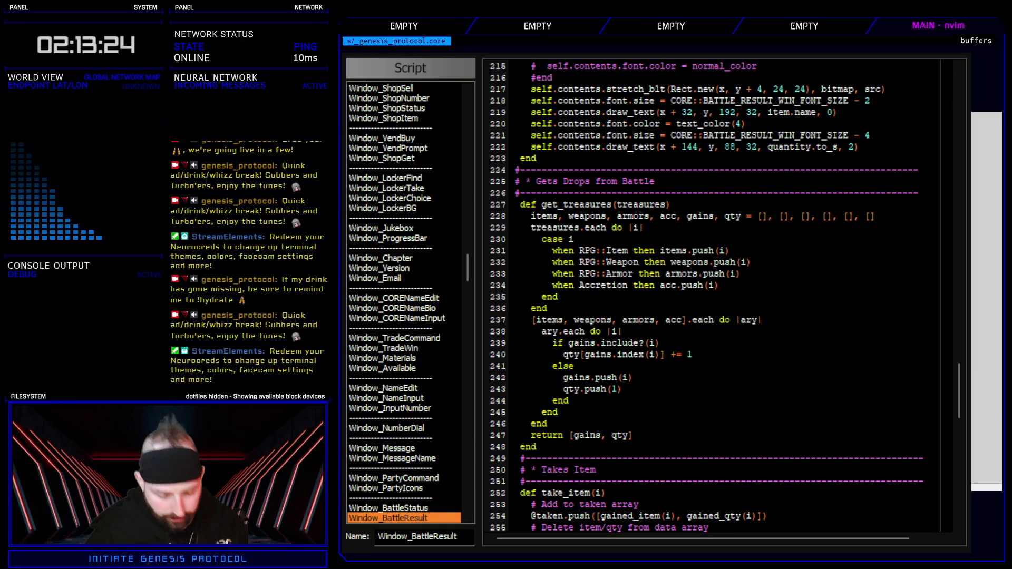
Step: Search every script for Materia and scroll down through the results
key(ctrl+f)
text(ga)
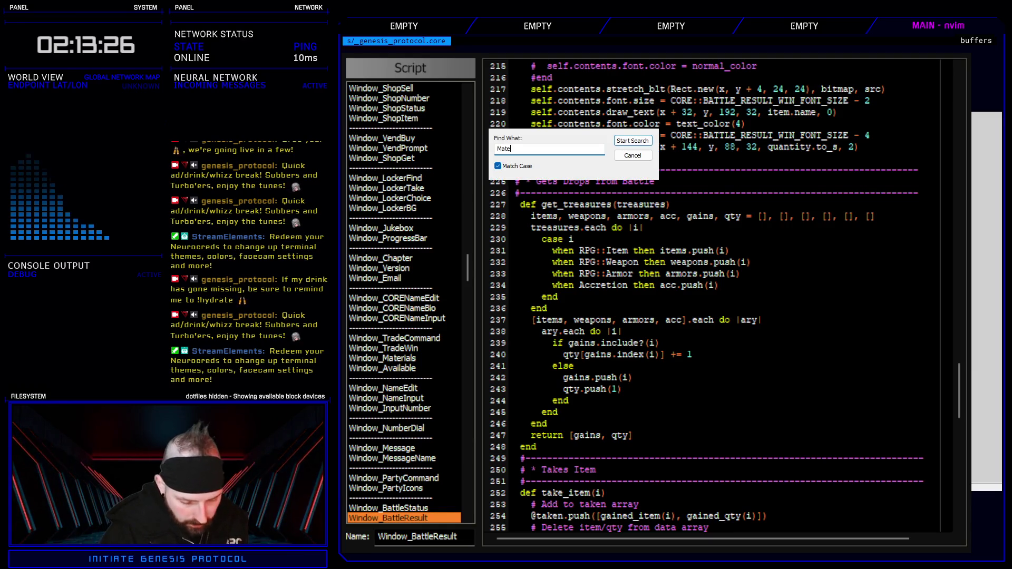
key(Escape)
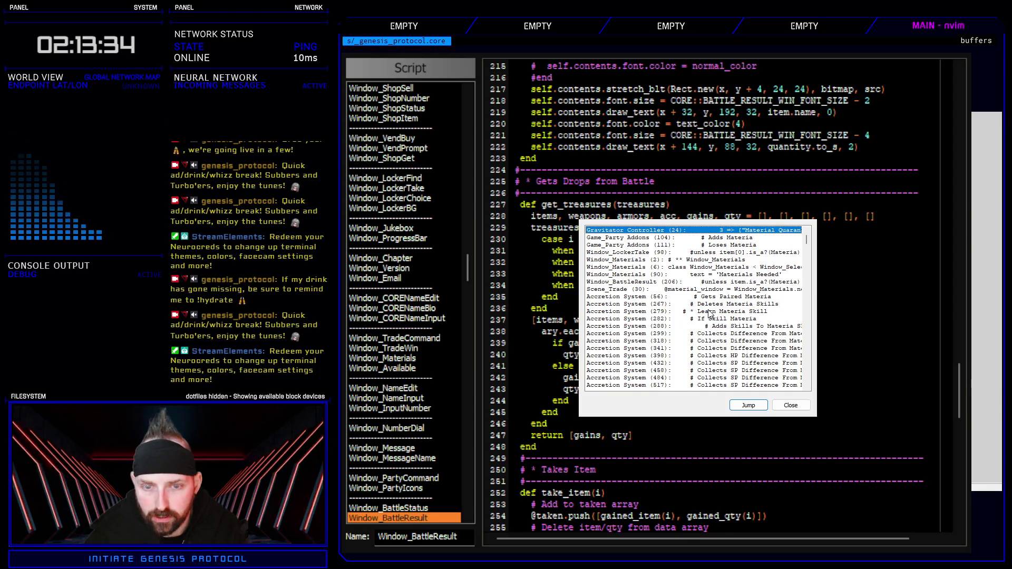
scroll(710, 314, down, 4)
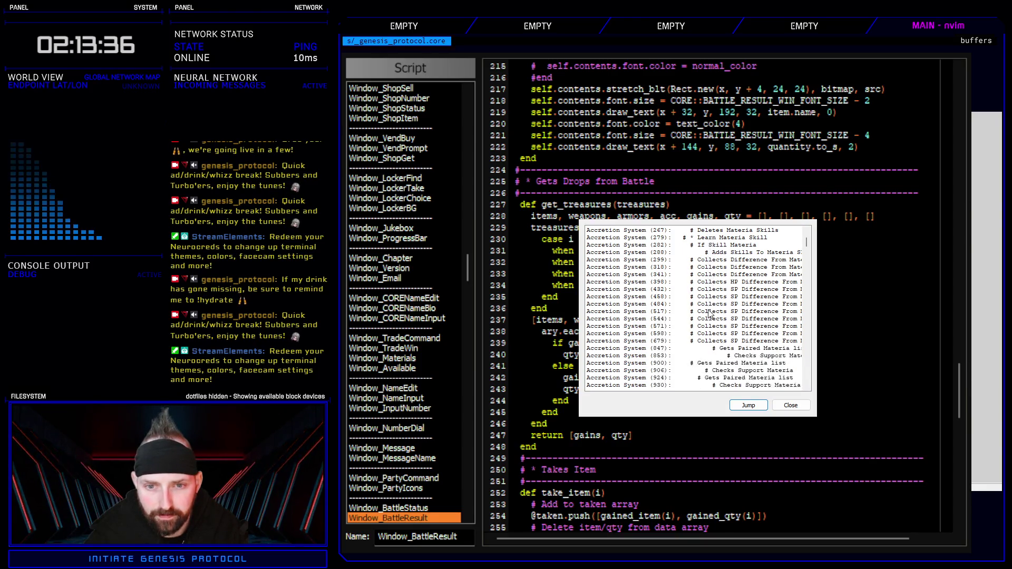
scroll(710, 314, down, 8)
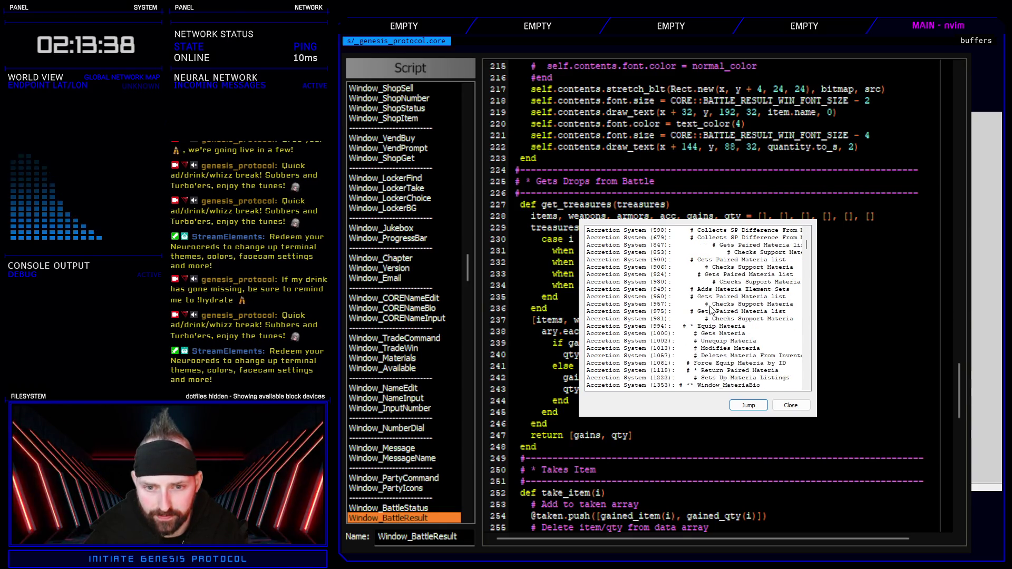
scroll(703, 312, down, 2)
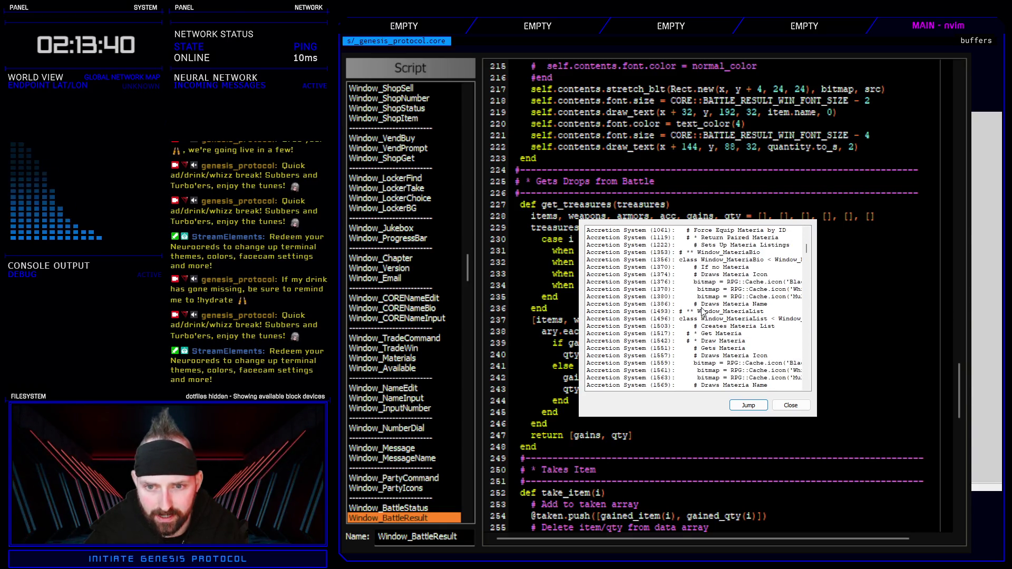
scroll(702, 312, down, 1)
Step: Scroll back through the results and jump to the Accretion System match at line 1559
scroll(701, 313, up, 3)
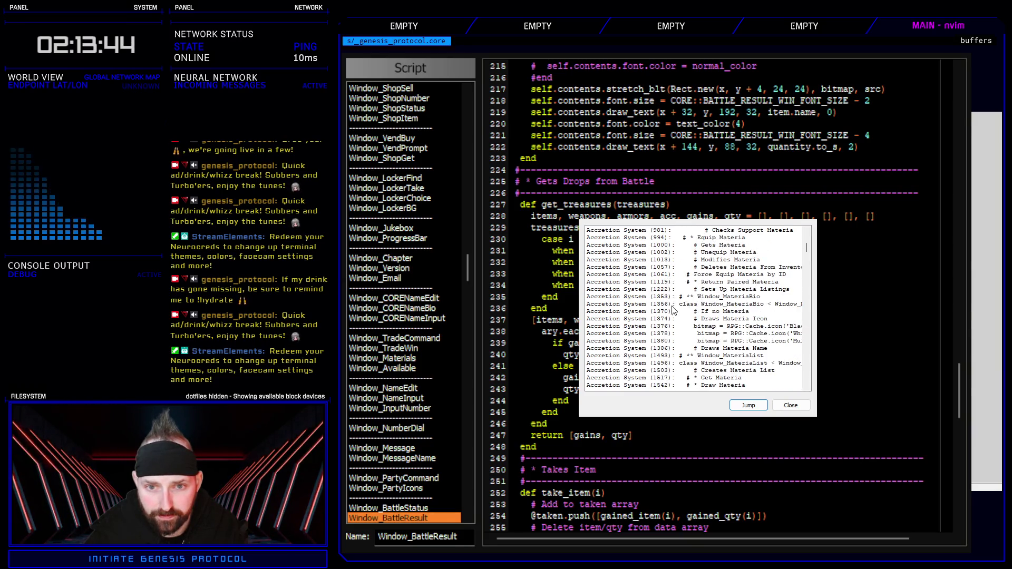
scroll(675, 316, up, 4)
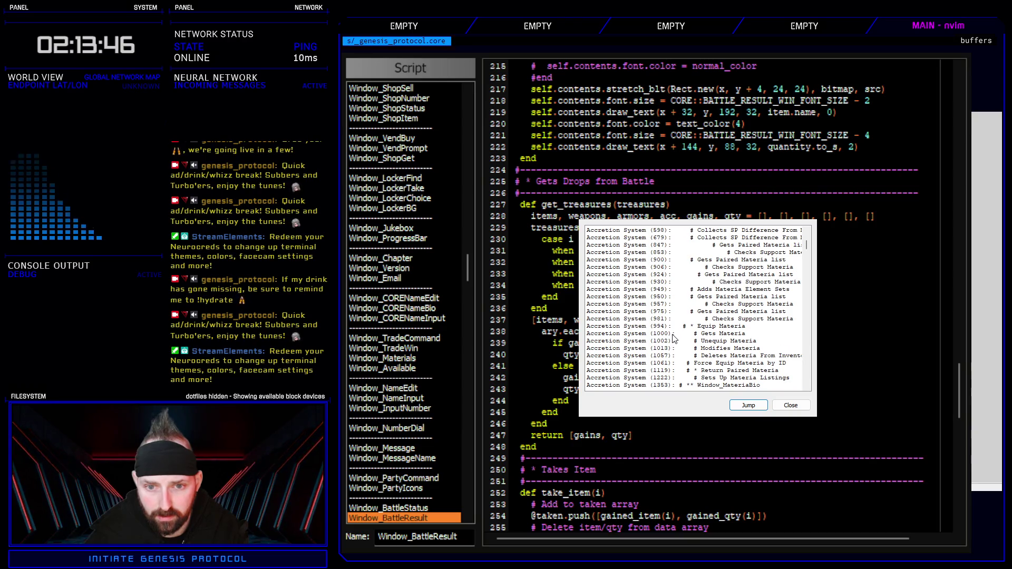
scroll(673, 339, up, 4)
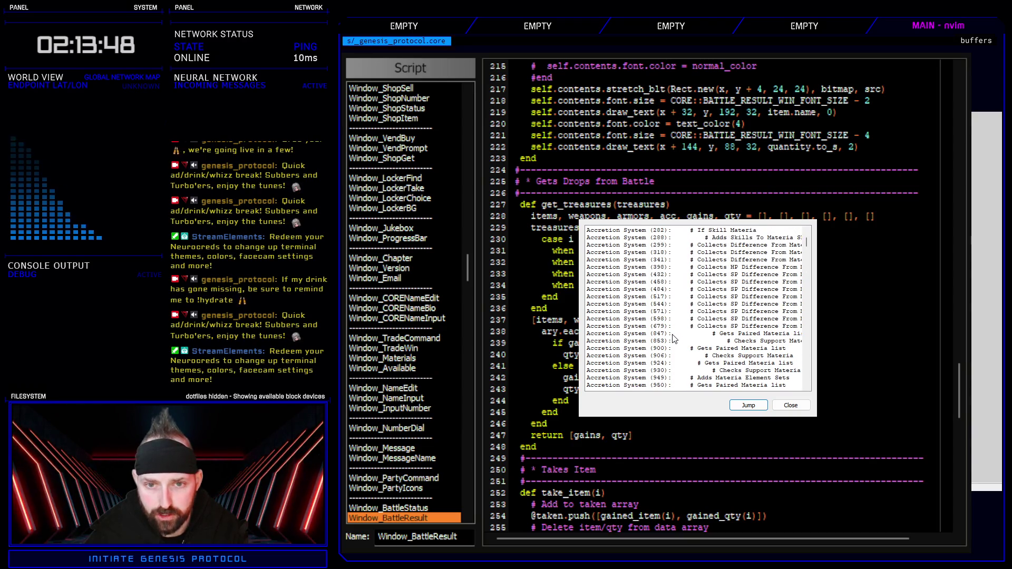
scroll(673, 339, up, 4)
scroll(673, 339, up, 1)
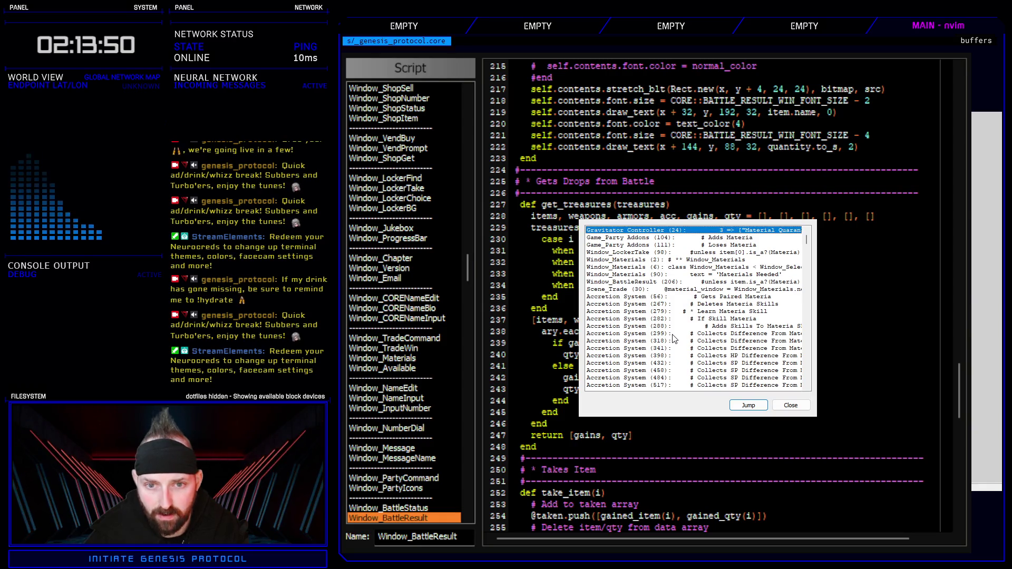
scroll(673, 339, down, 15)
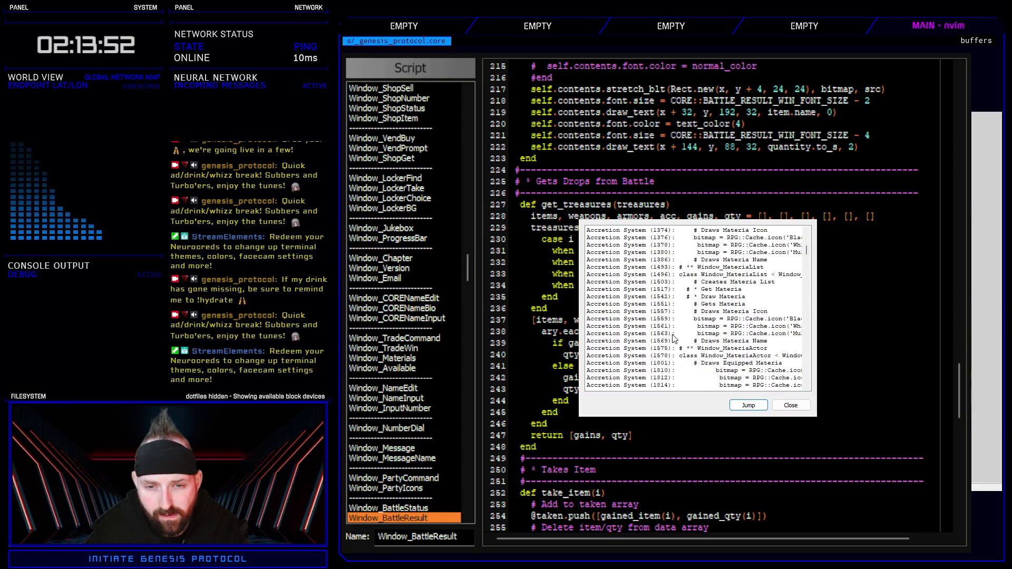
double_click(666, 319)
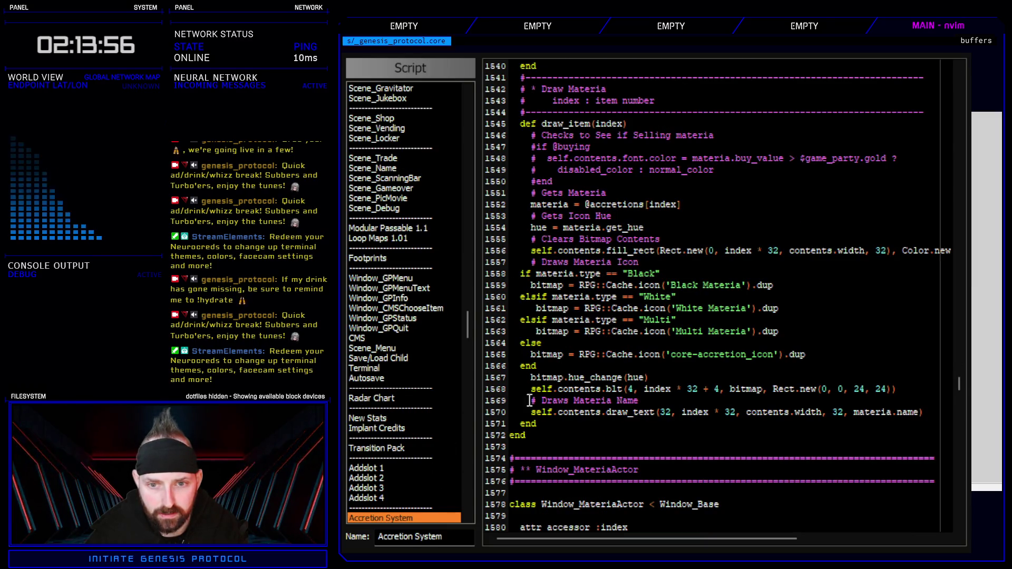
scroll(442, 421, down, 8)
scroll(441, 422, up, 8)
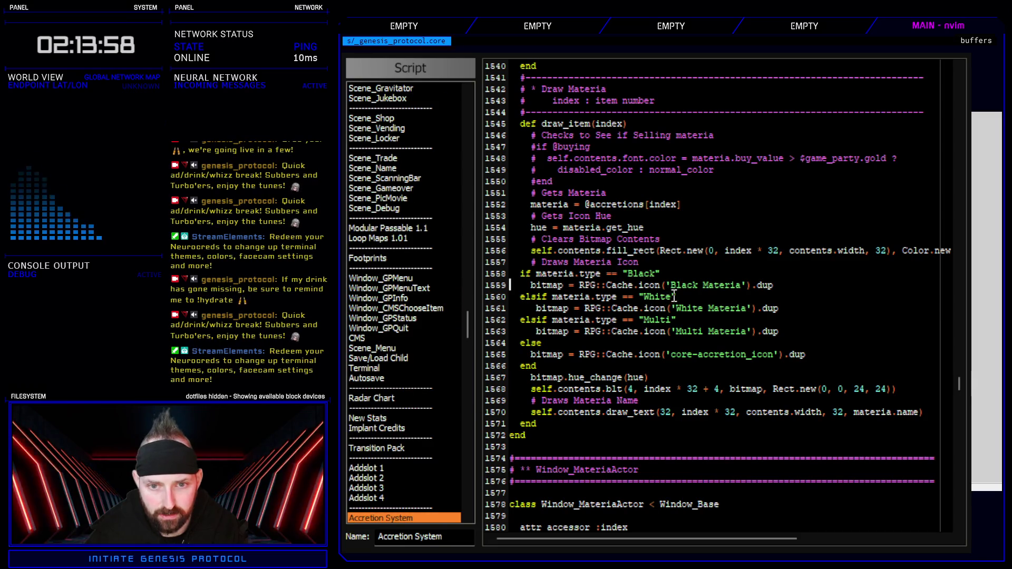
drag(606, 274, 705, 331)
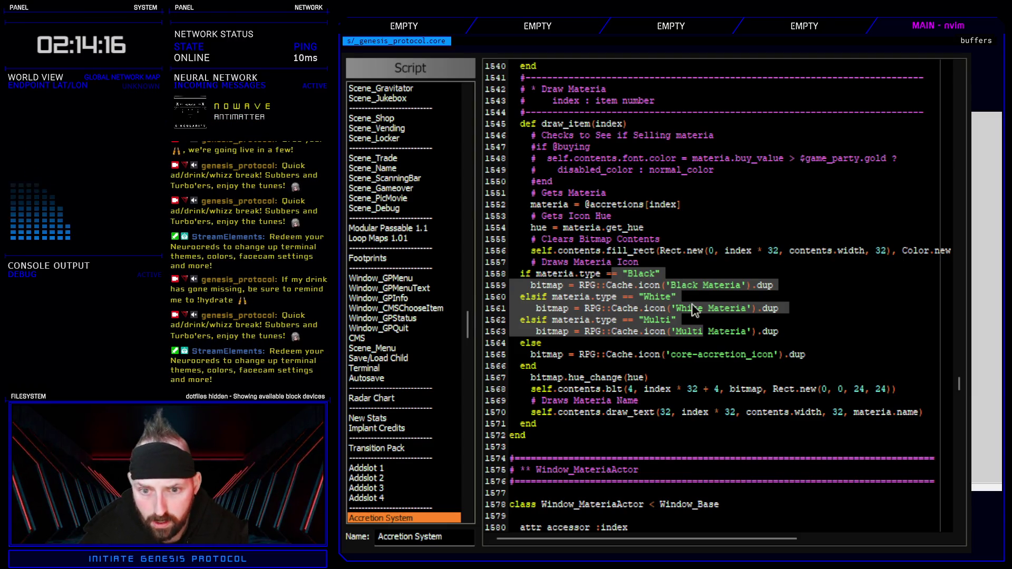
click(723, 355)
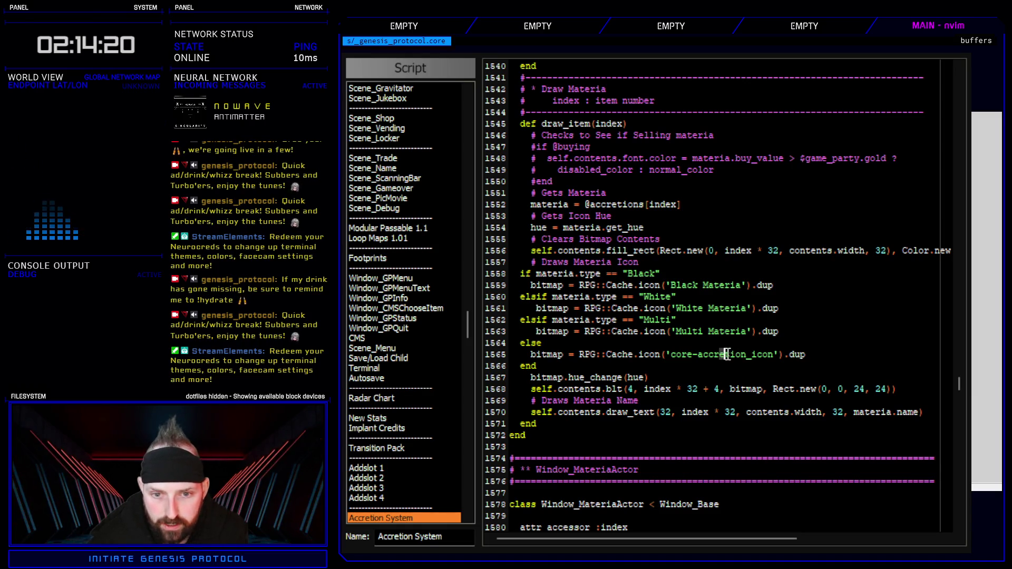
click(815, 355)
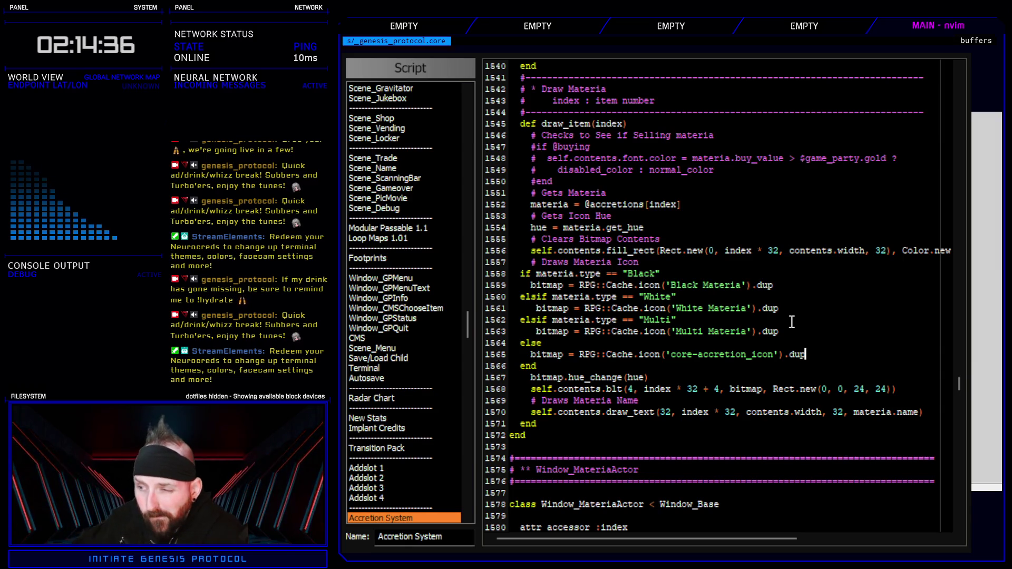
Step: Playtest the game, choose Continue, and check save slots 6 and 7
key(F12)
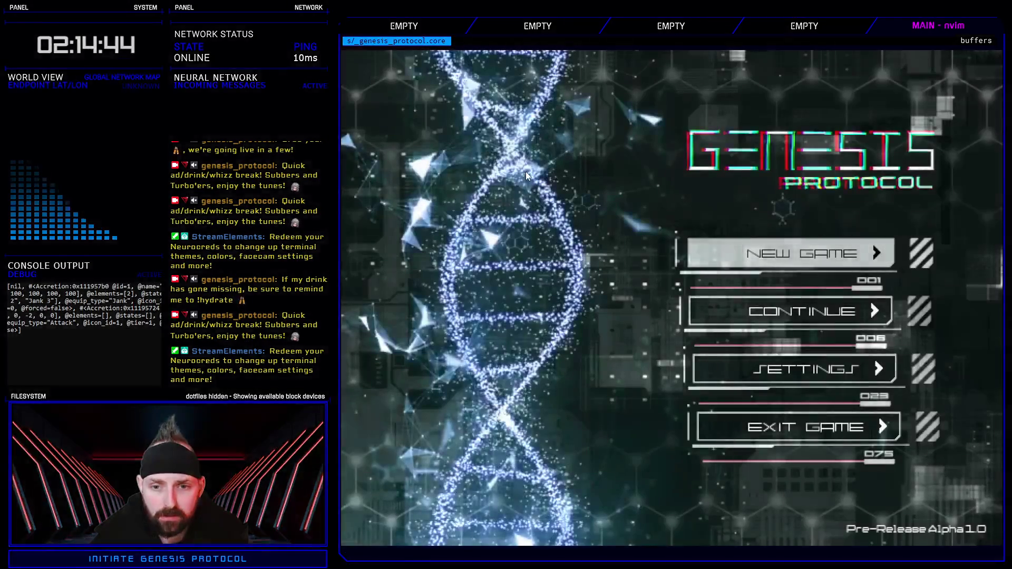
key(Return)
key(Down)
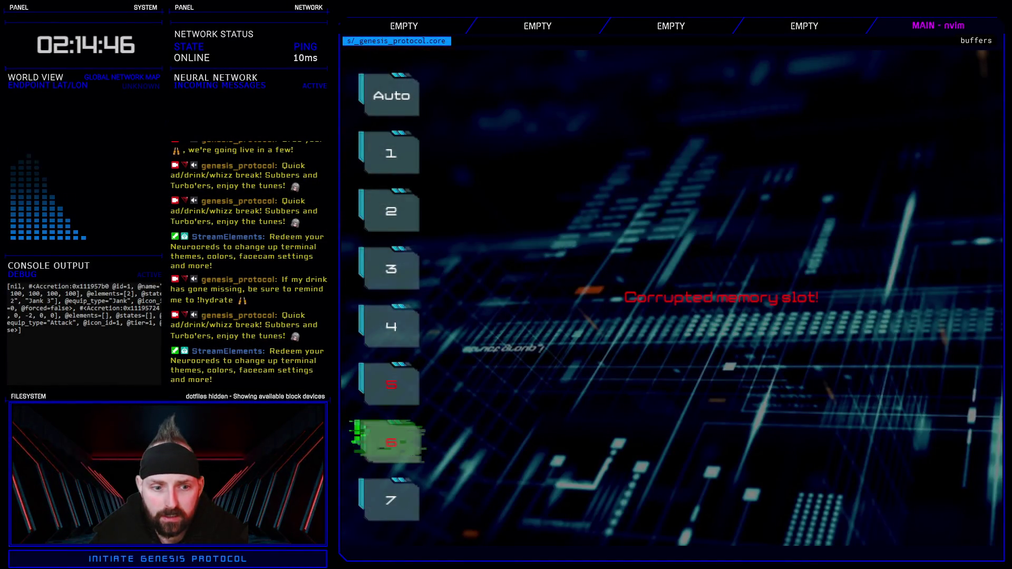
key(Up)
key(Down)
key(Down)
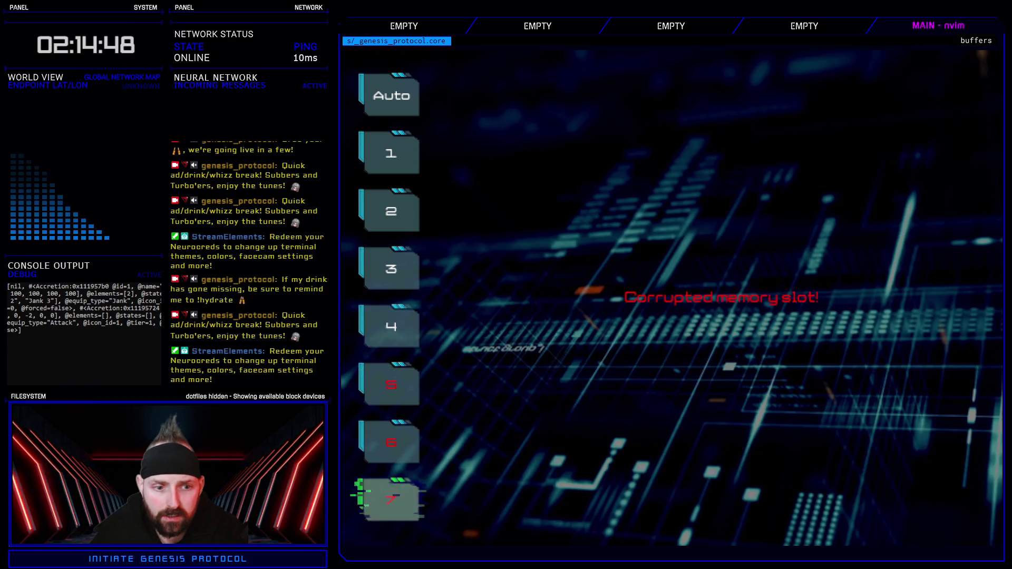
key(Up)
key(Up)
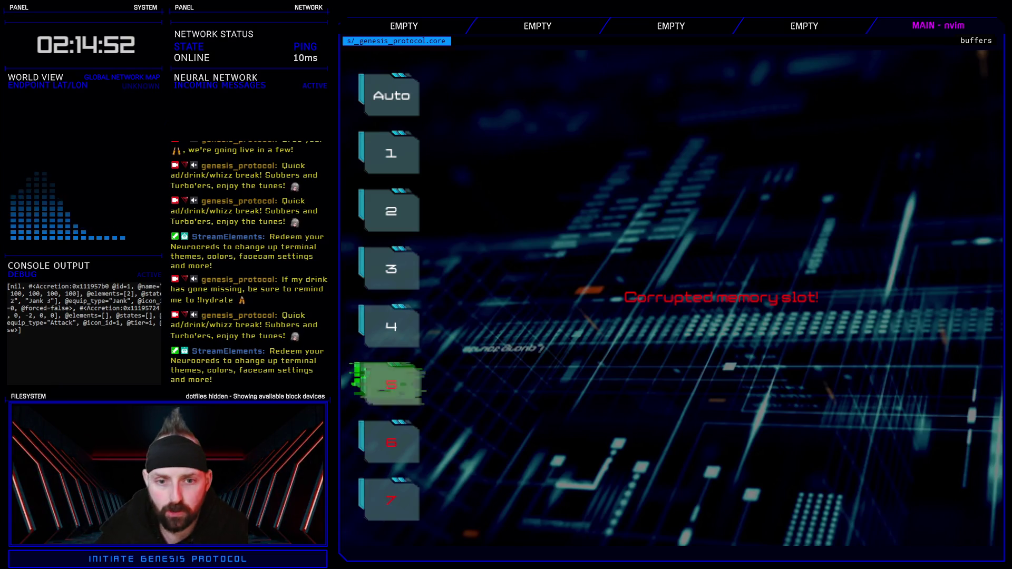
Step: Step through save slots 5 to 7 and wrap around to the Auto save slot
key(Down)
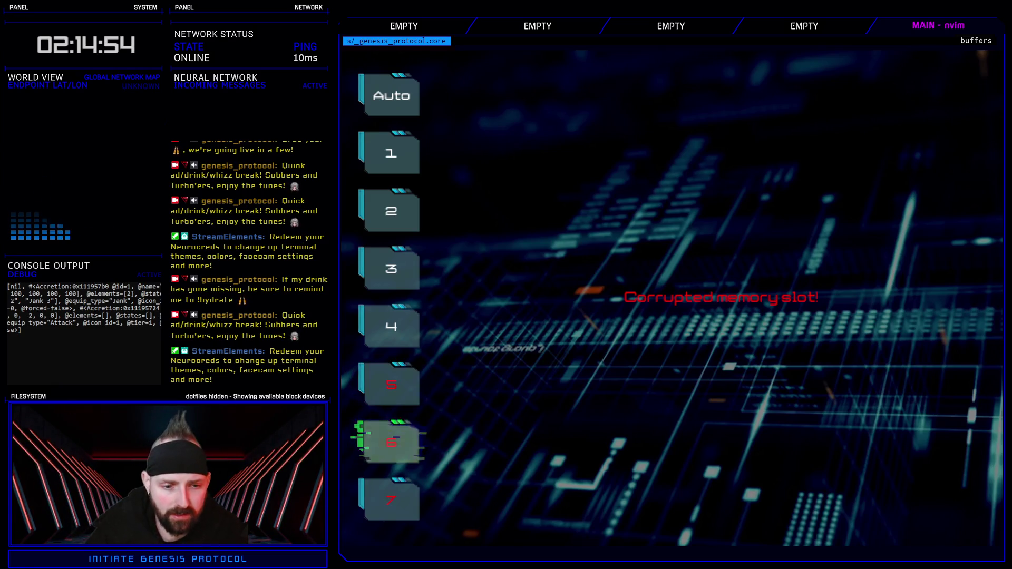
key(Down)
key(Up)
key(Up)
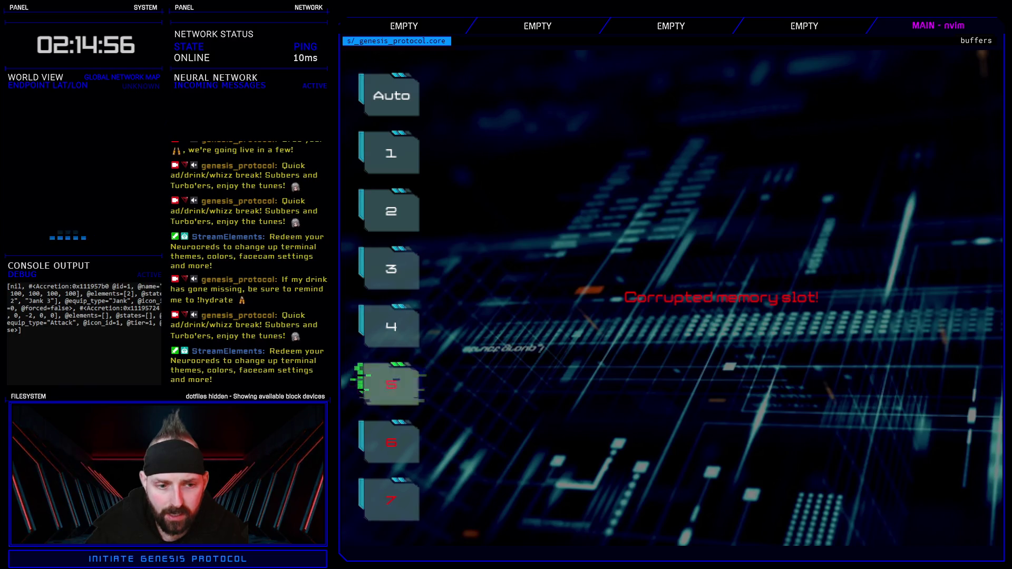
key(Down)
key(Down)
key(Up)
key(Up)
key(Down)
key(Down)
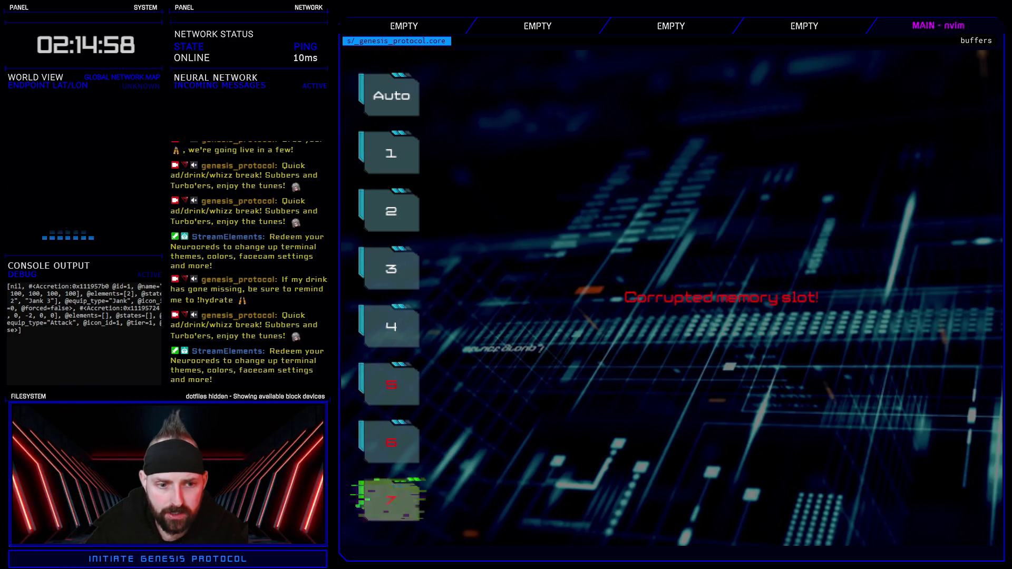
key(Down)
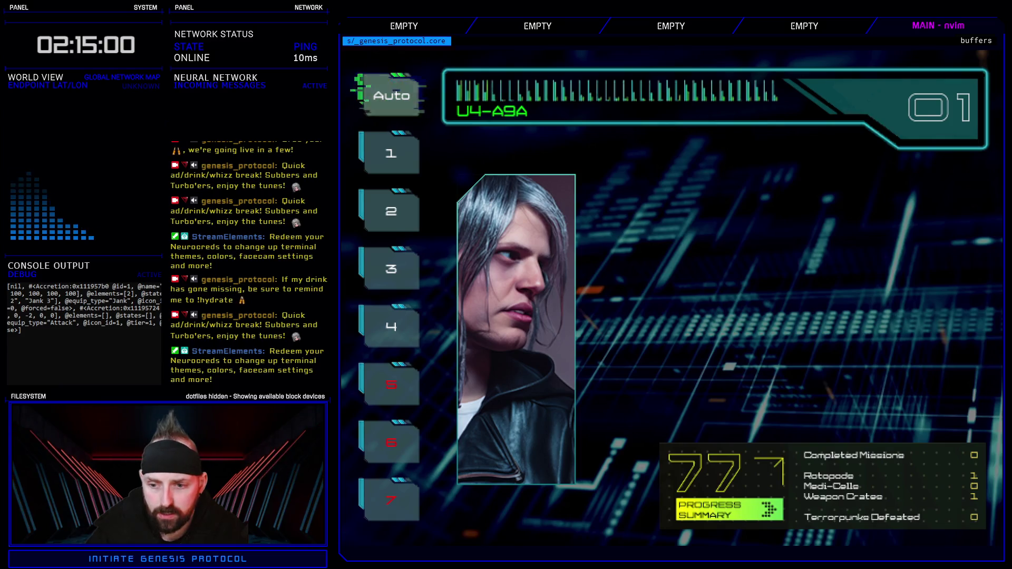
Step: Settle on slot 4's U4-A9A profile after glancing at corrupted slot 5
key(Return)
key(Down)
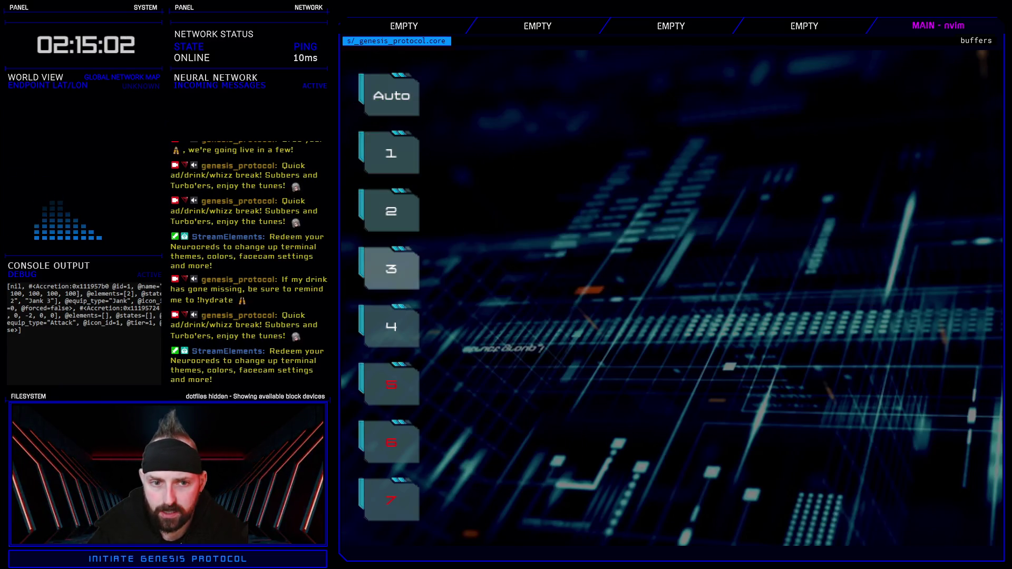
key(Down)
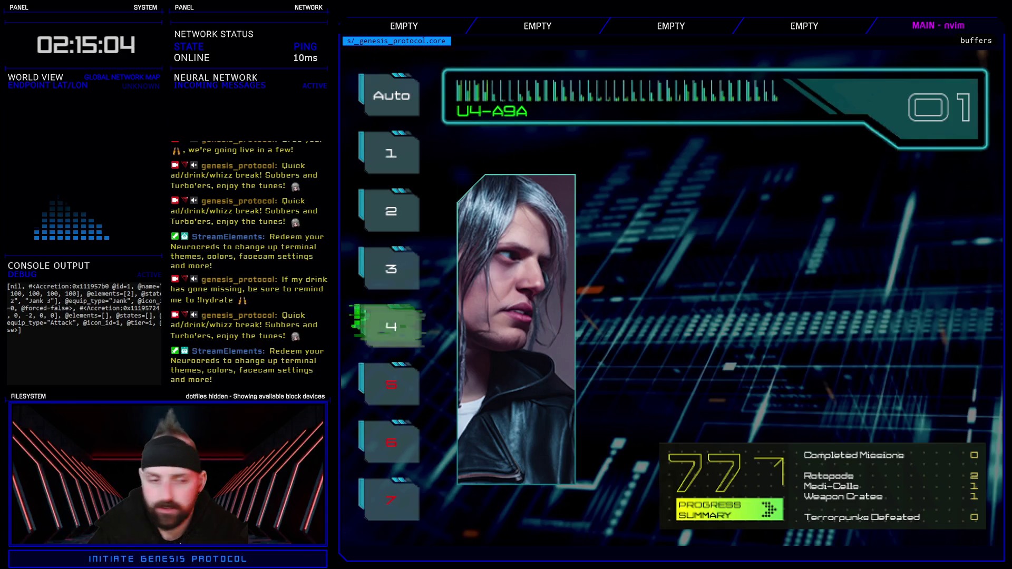
key(Down)
key(Up)
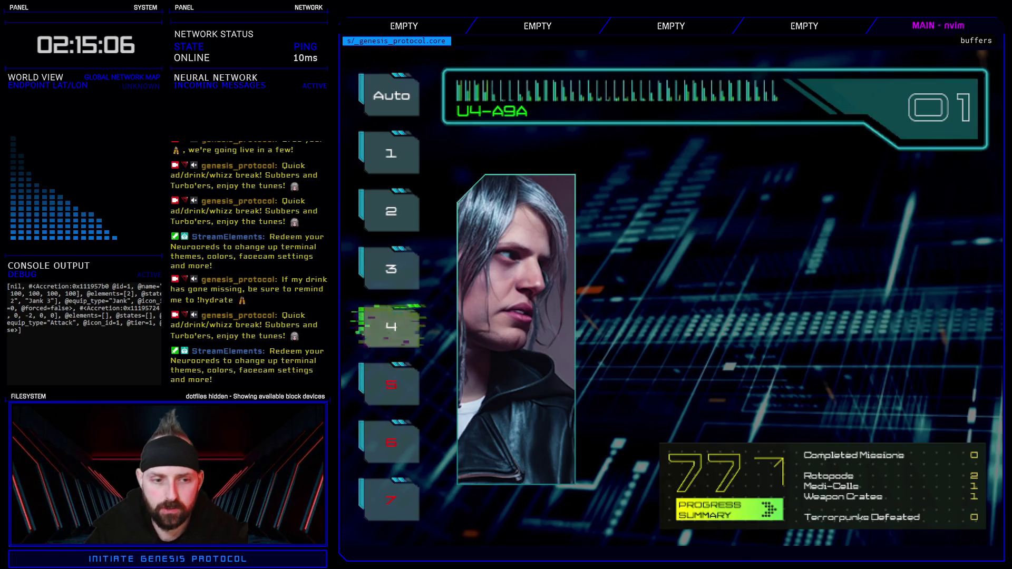